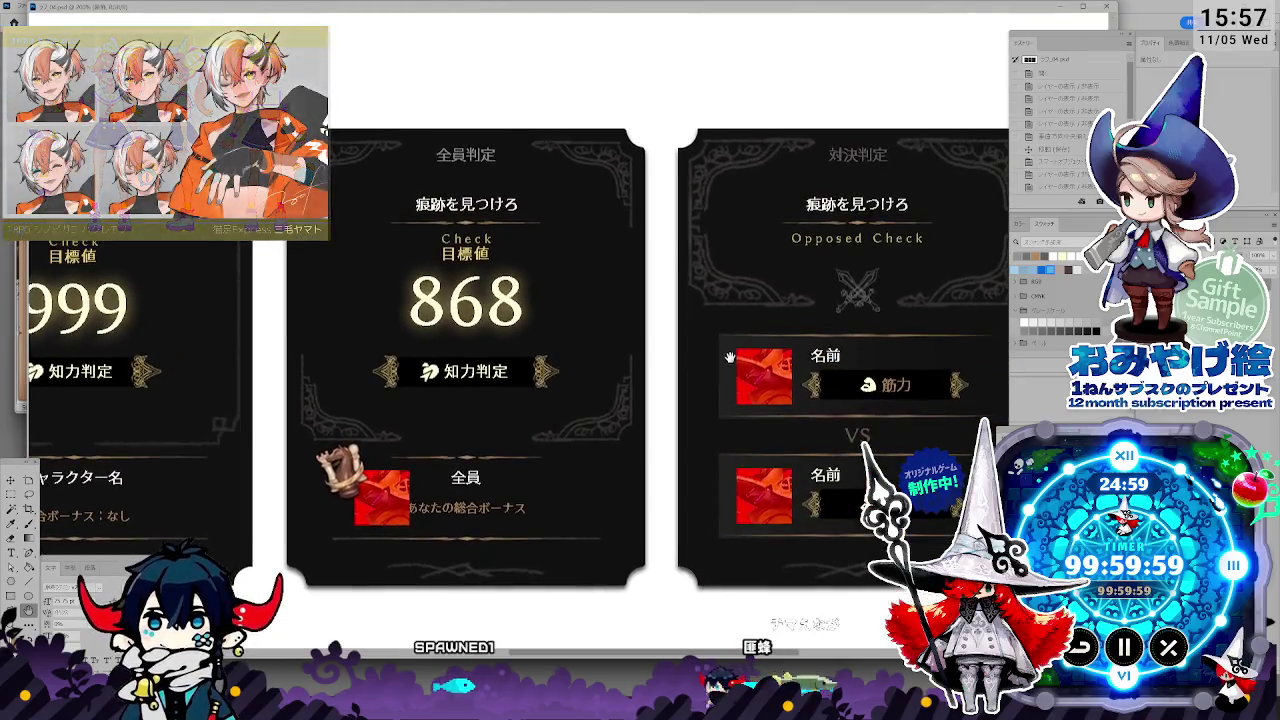
Pan and zoom out the three-card check document, then float it as a smaller window.
left_click_drag(730, 357, 838, 355)
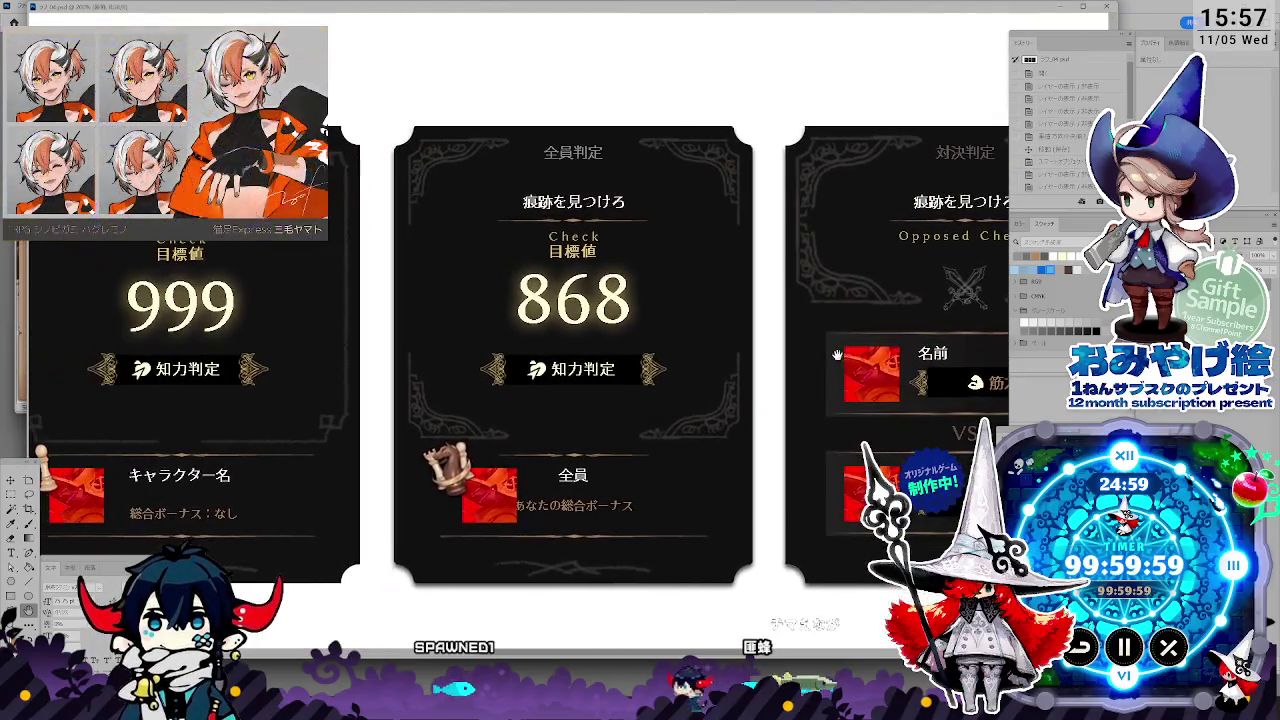
scroll(787, 365, "down", 2)
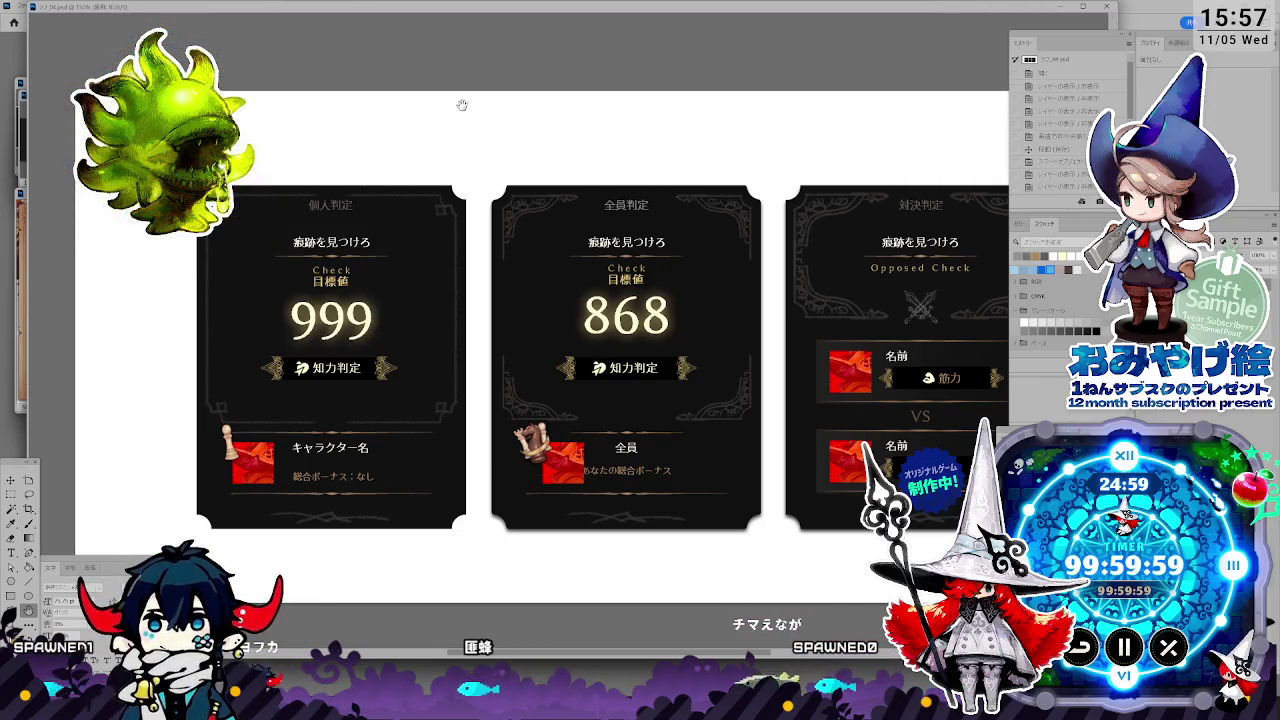
left_click_drag(471, 12, 587, 95)
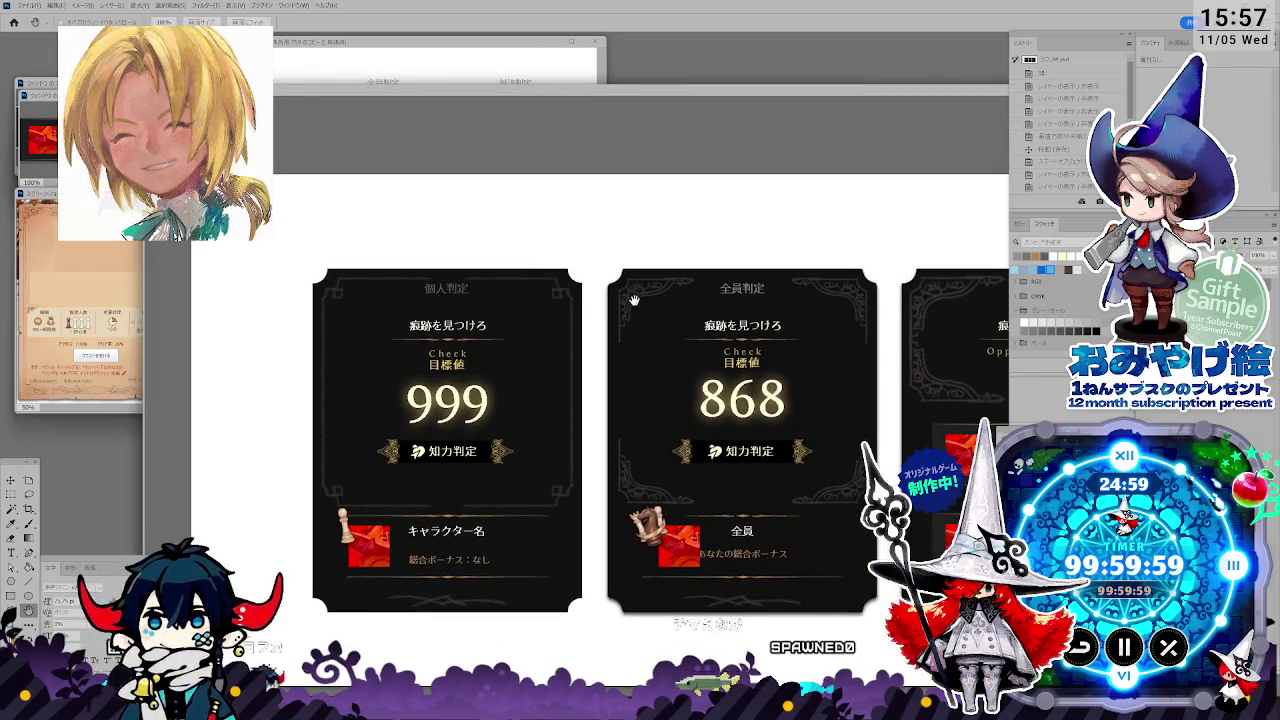
mouse_move(672, 104)
left_mouse_down()
mouse_move(420, 122)
mouse_move(420, 322)
left_mouse_up()
left_click_drag(503, 700, 503, 519)
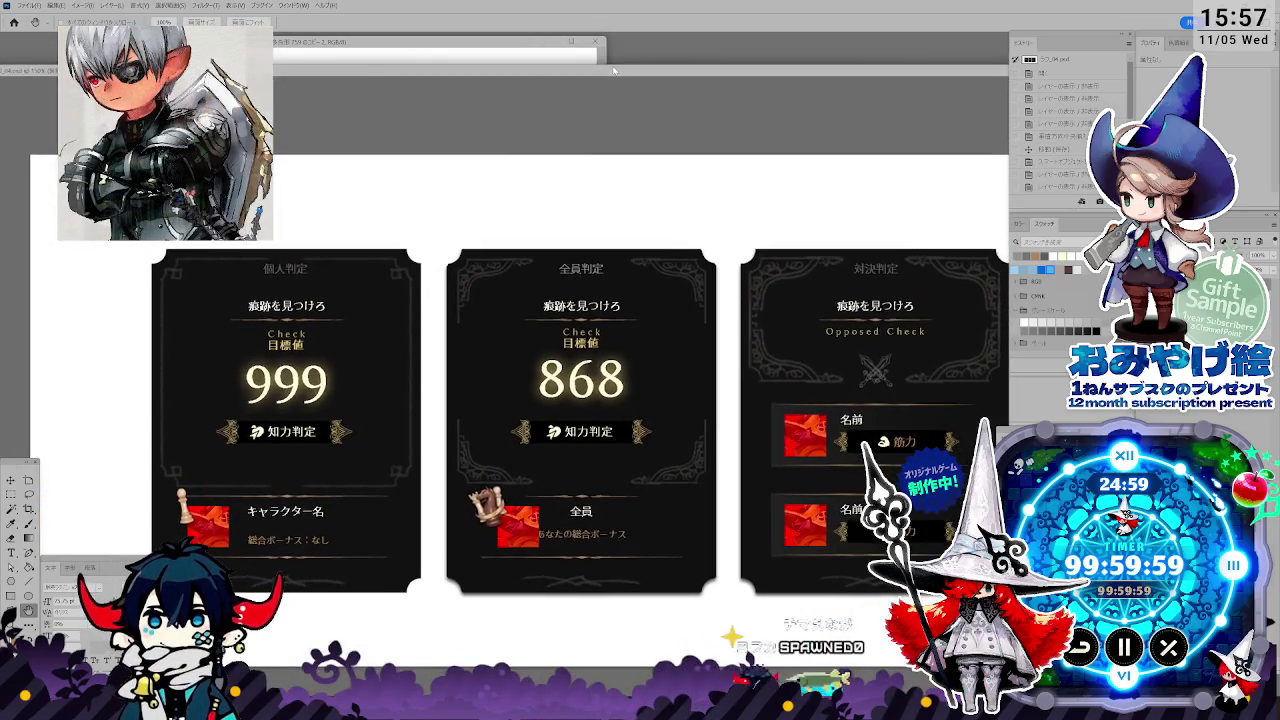
double_click(618, 80)
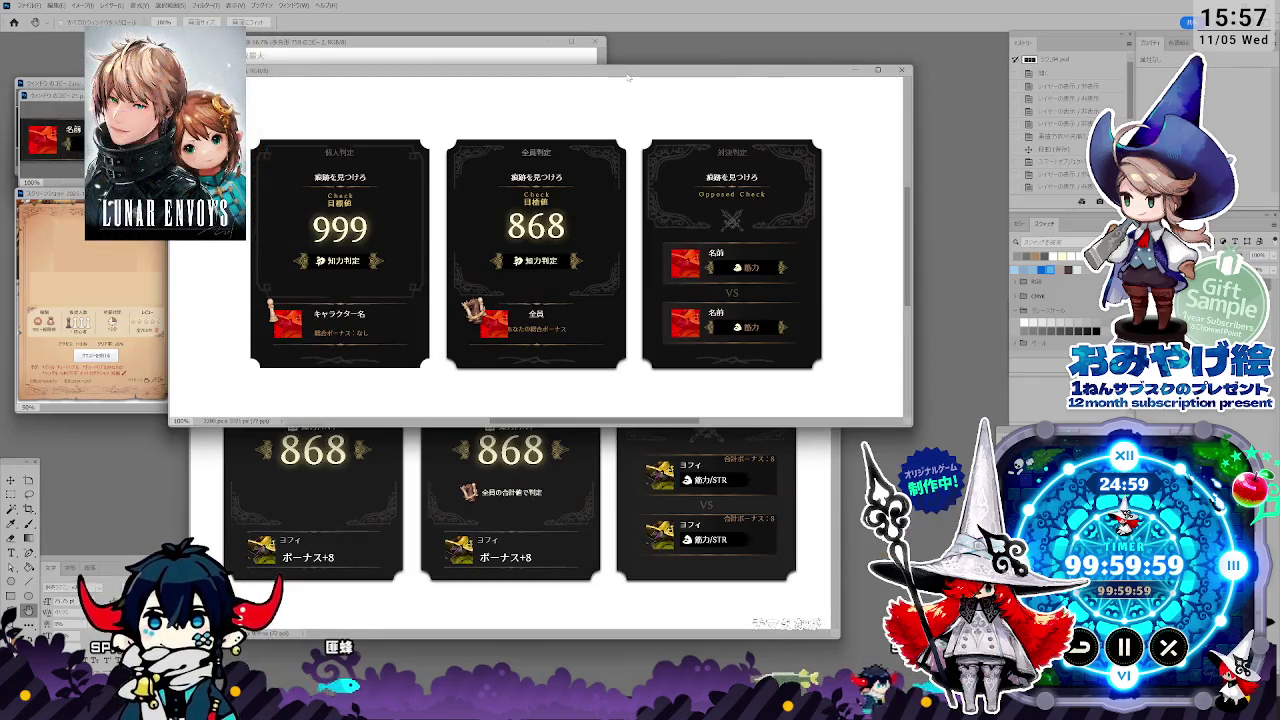
Move the new check-panel window right, then zoom in on the small screenshot document.
left_click_drag(631, 72, 643, 66)
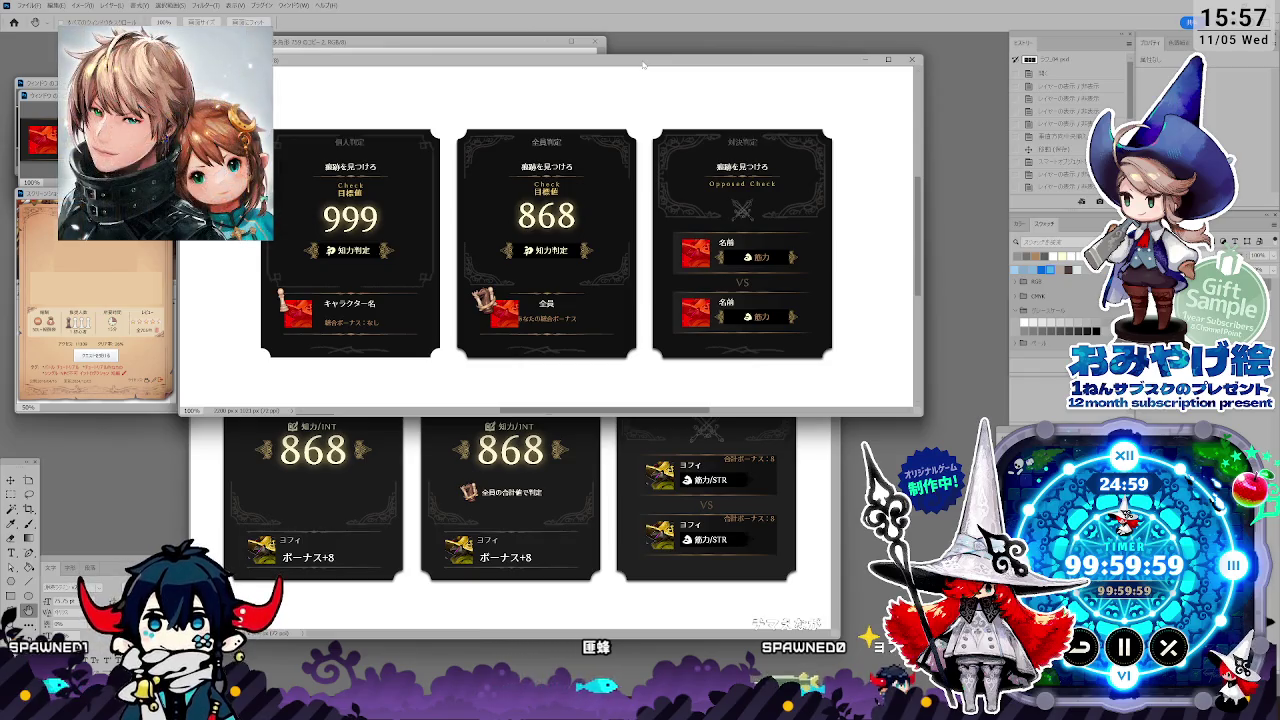
left_click_drag(643, 66, 706, 73)
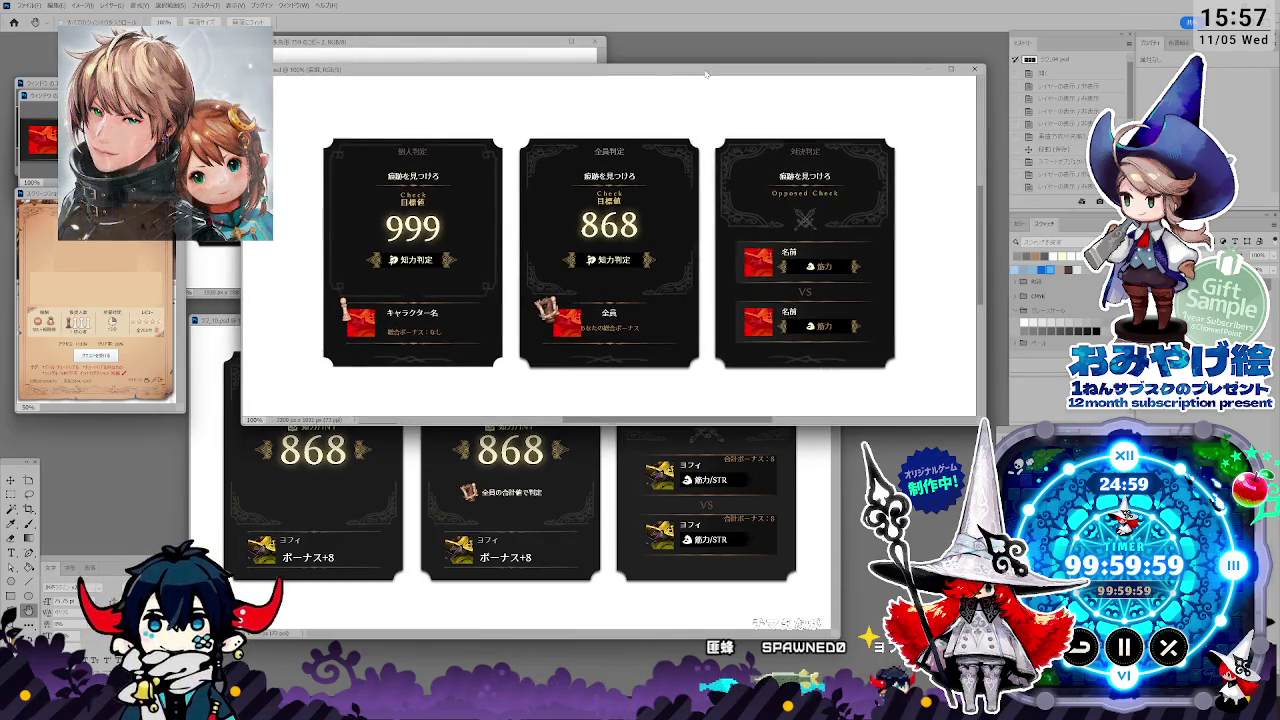
left_click(135, 351)
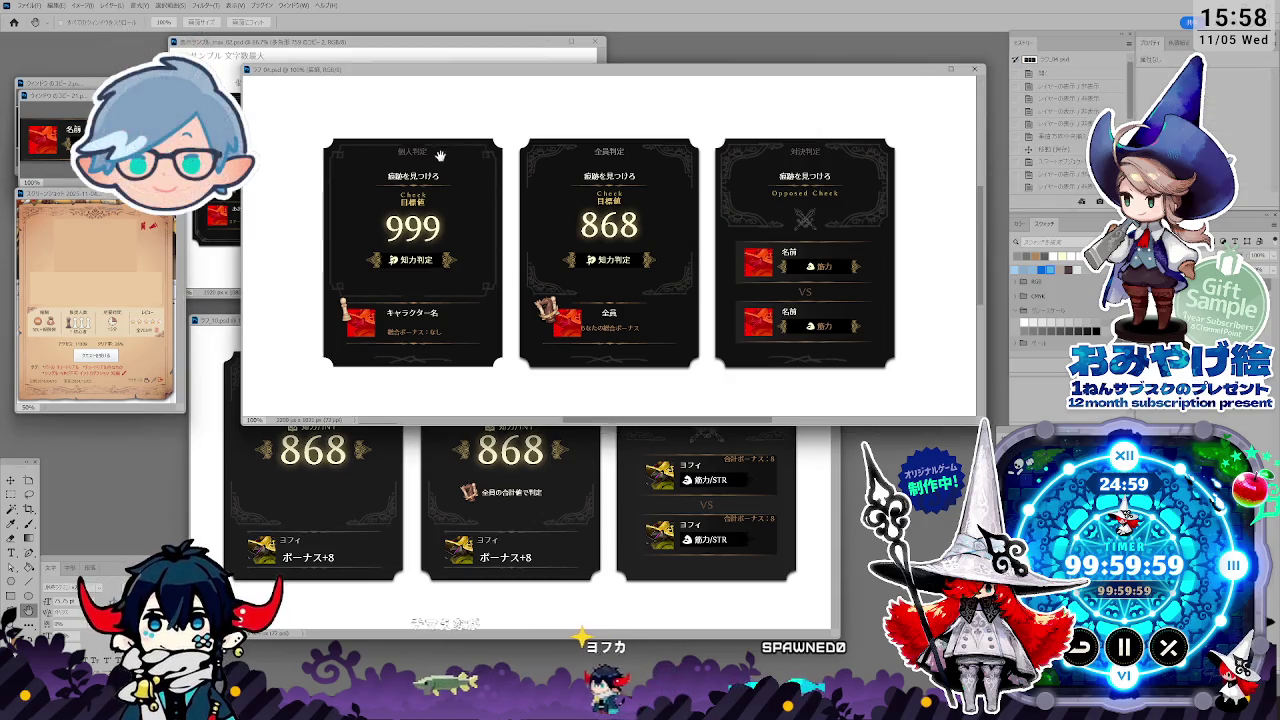
scroll(474, 165, "up", 1)
scroll(474, 165, "up", 1)
scroll(474, 165, "up", 2)
scroll(474, 165, "up", 2)
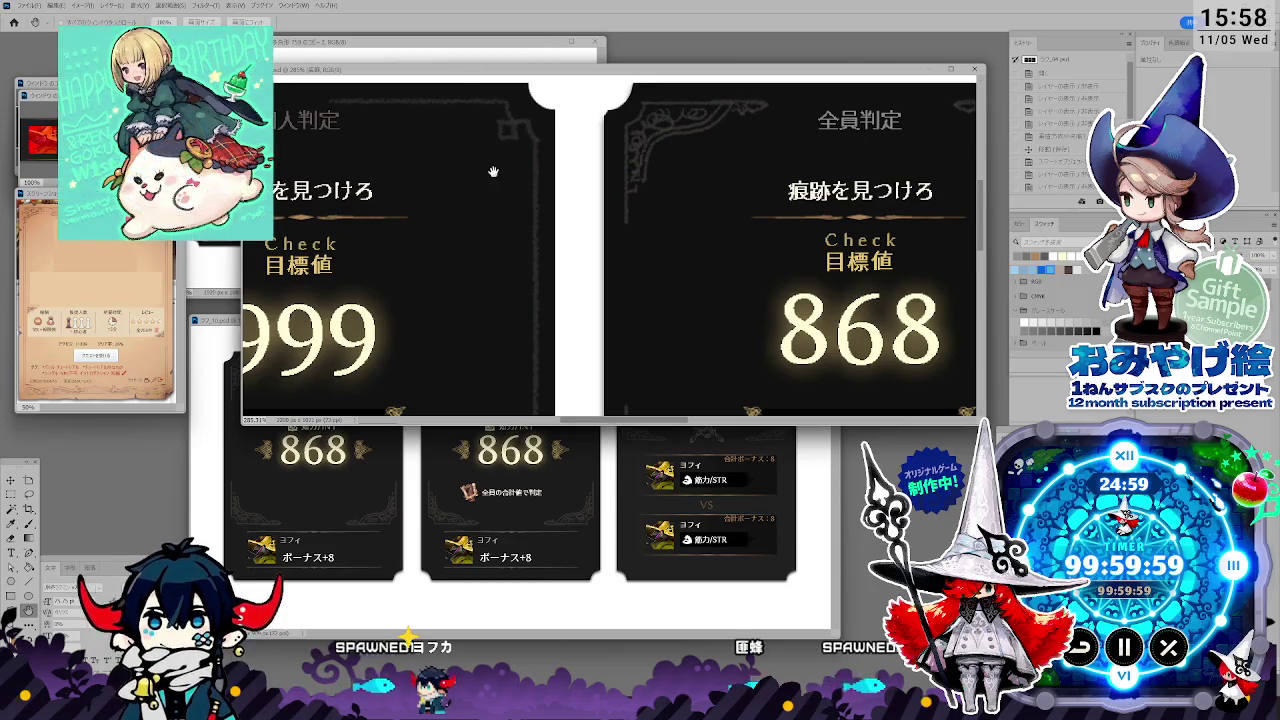
Zoom back out, nudge the screenshot window, pan the cards, and bring the 868 design forward.
scroll(485, 212, "down", 1)
scroll(485, 212, "down", 2)
scroll(500, 215, "down", 1)
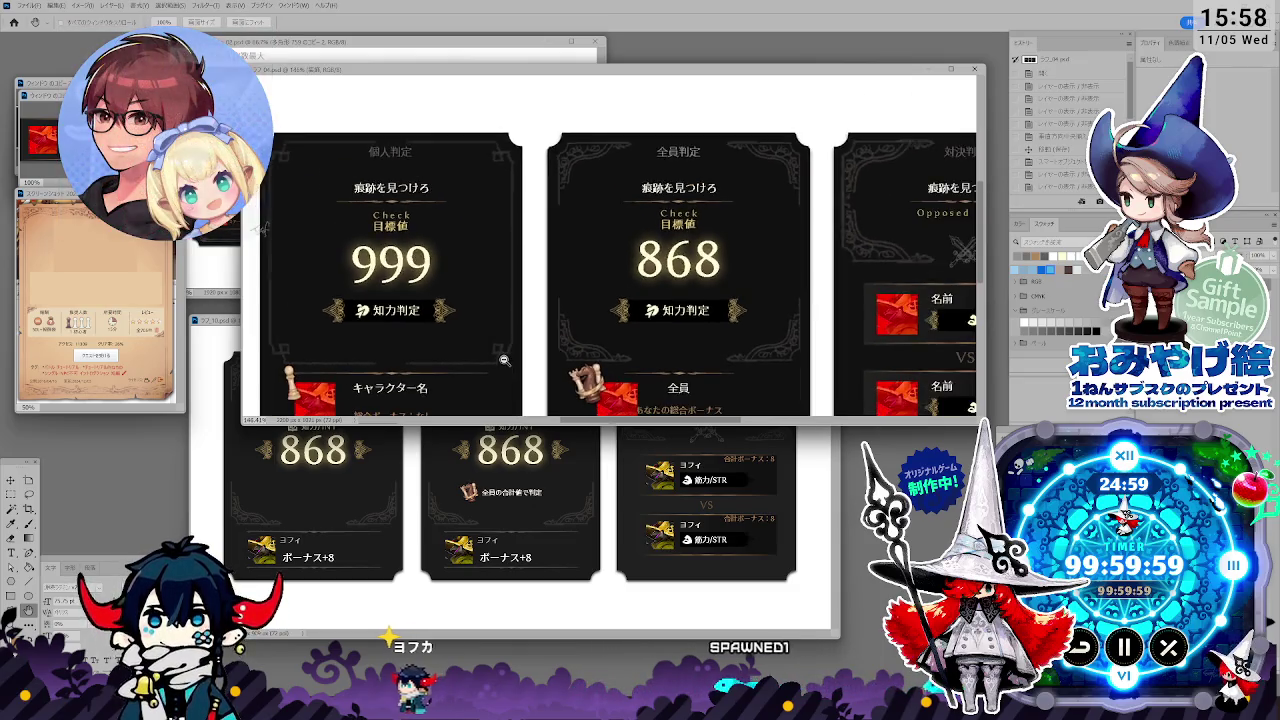
scroll(498, 330, "down", 1)
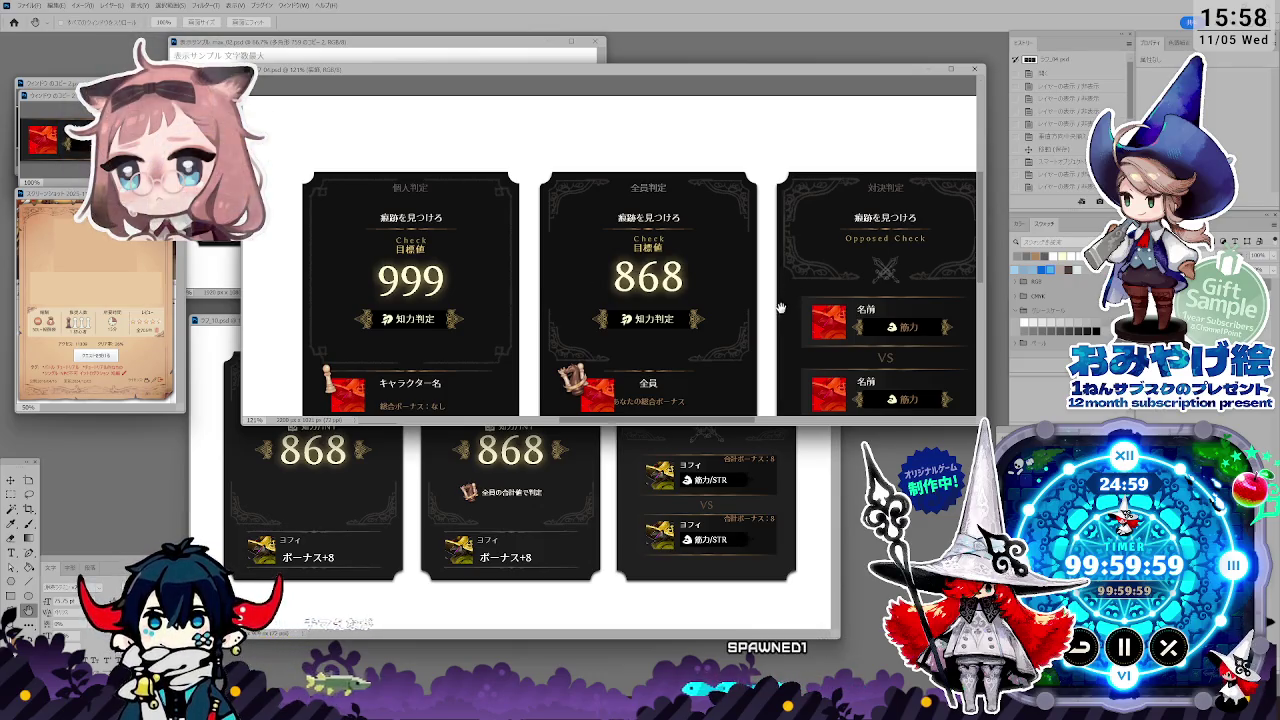
mouse_move(60, 193)
left_mouse_down()
mouse_move(735, 234)
mouse_move(595, 219)
mouse_move(607, 214)
mouse_move(101, 217)
mouse_move(124, 218)
left_mouse_up()
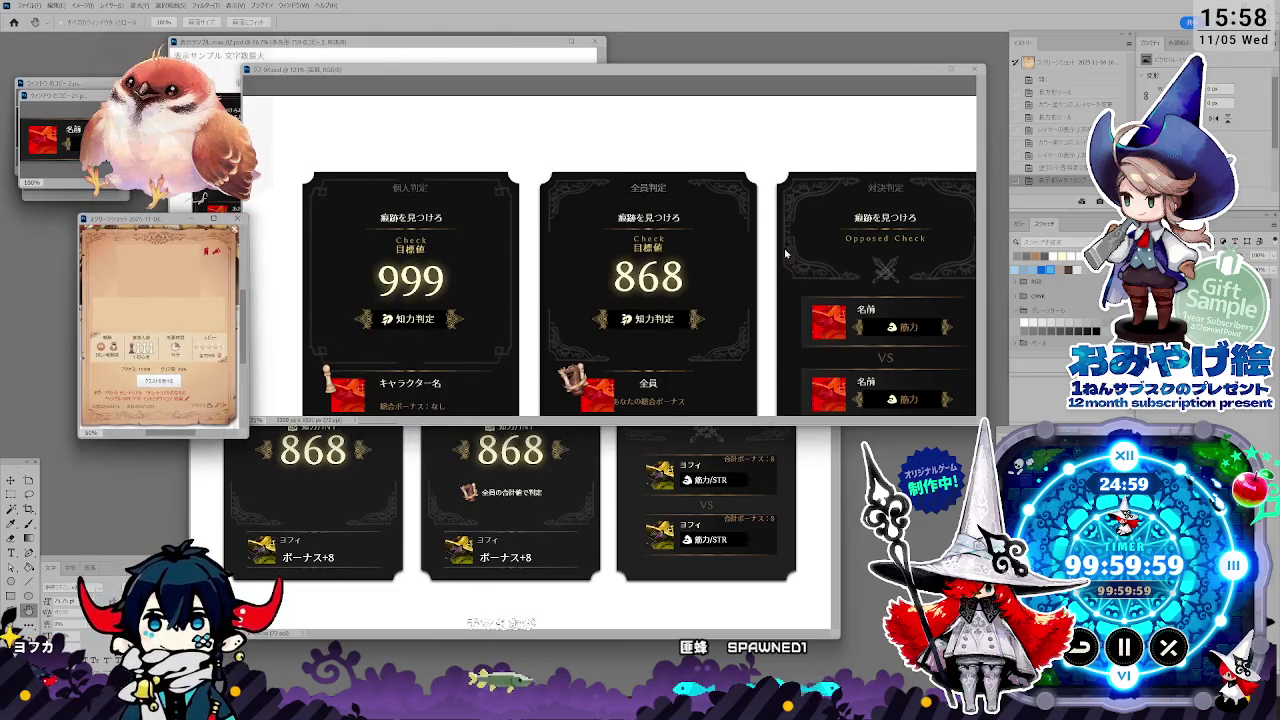
left_click_drag(573, 453, 562, 323)
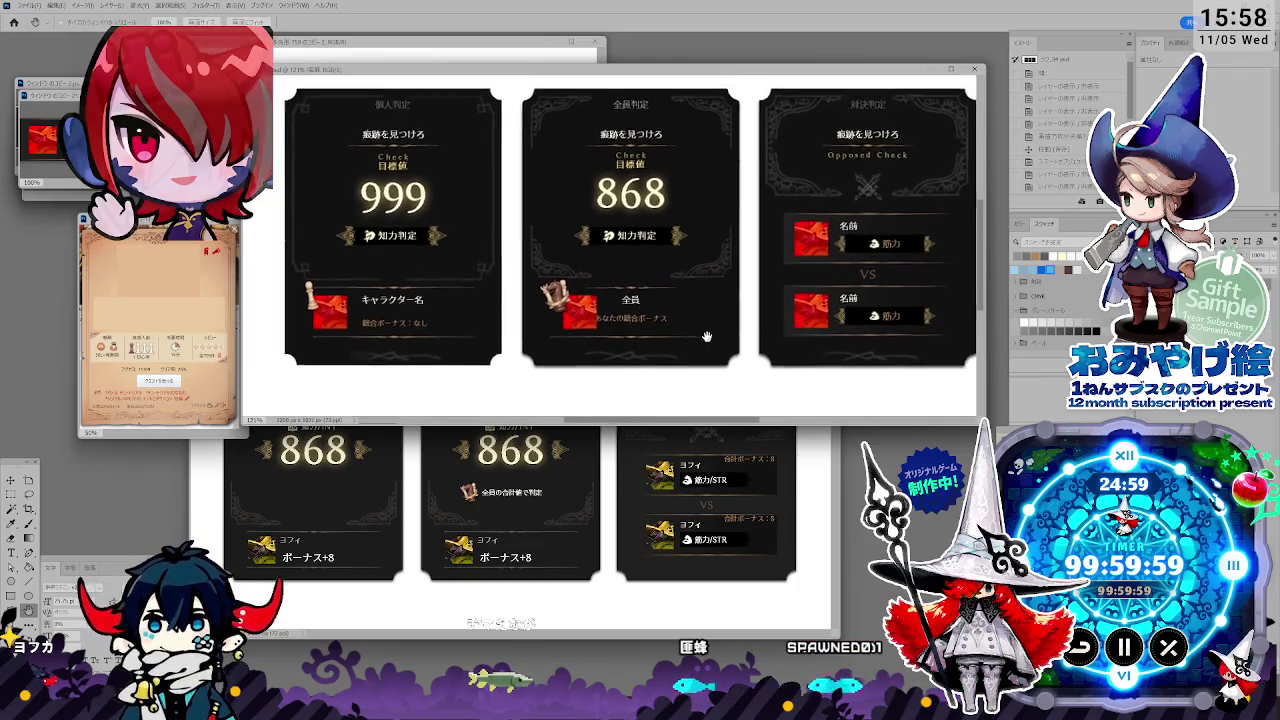
left_click_drag(712, 306, 692, 361)
left_click(736, 611)
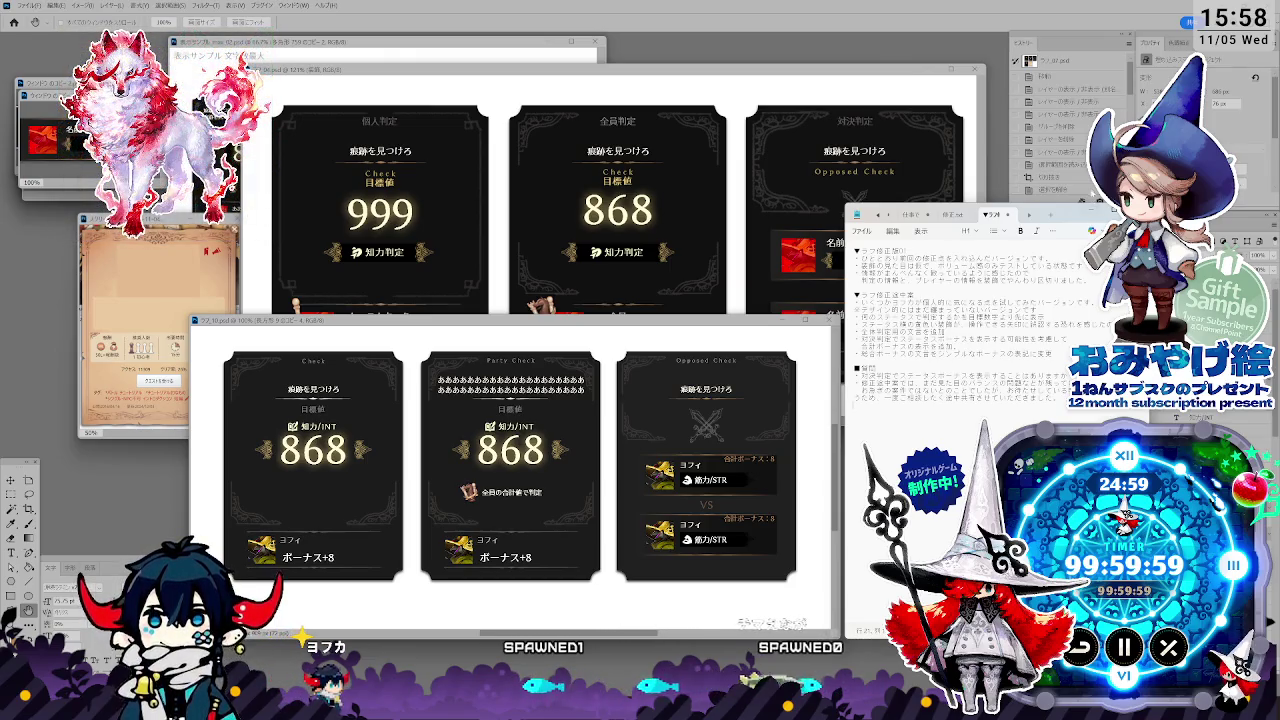
Slide the Notepad design-notes window right, then return the Photoshop documents to the front.
left_click_drag(900, 213, 1000, 213)
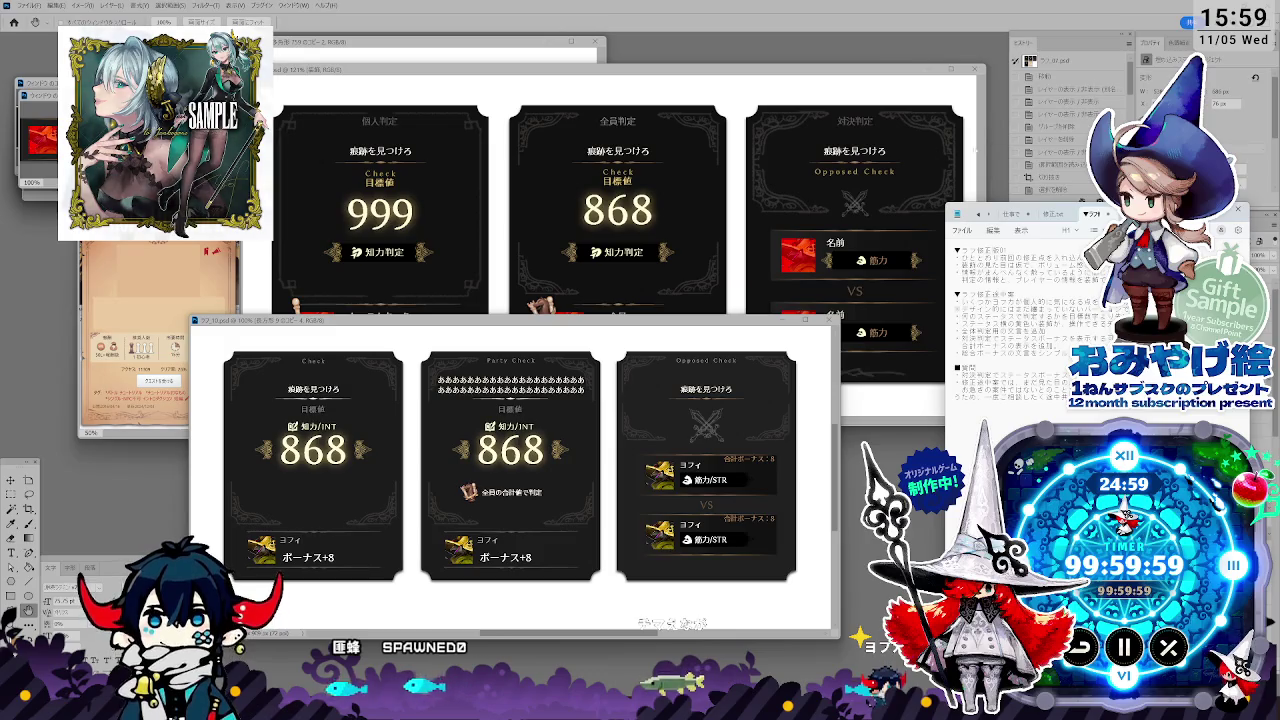
left_click(60, 489)
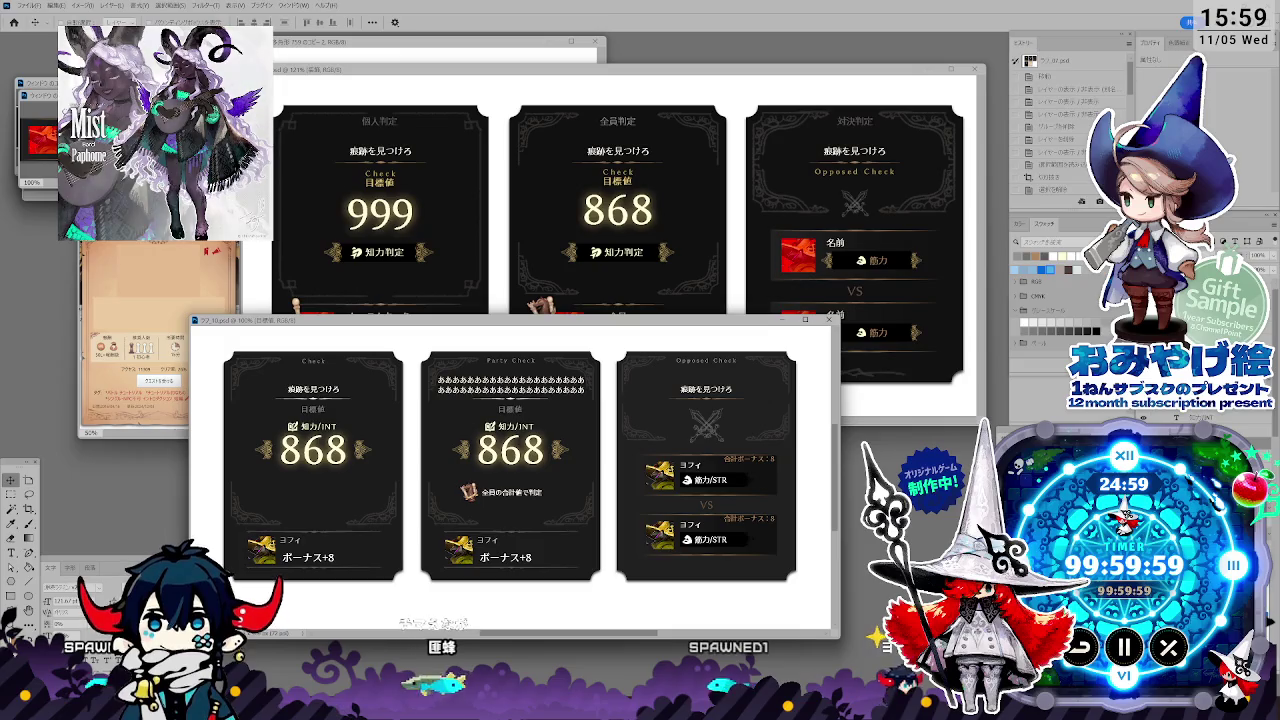
Inspect the 868 number's Layer Style, previewing the Party Check without its glow, without keeping changes.
double_click(1110, 130)
left_click(873, 636)
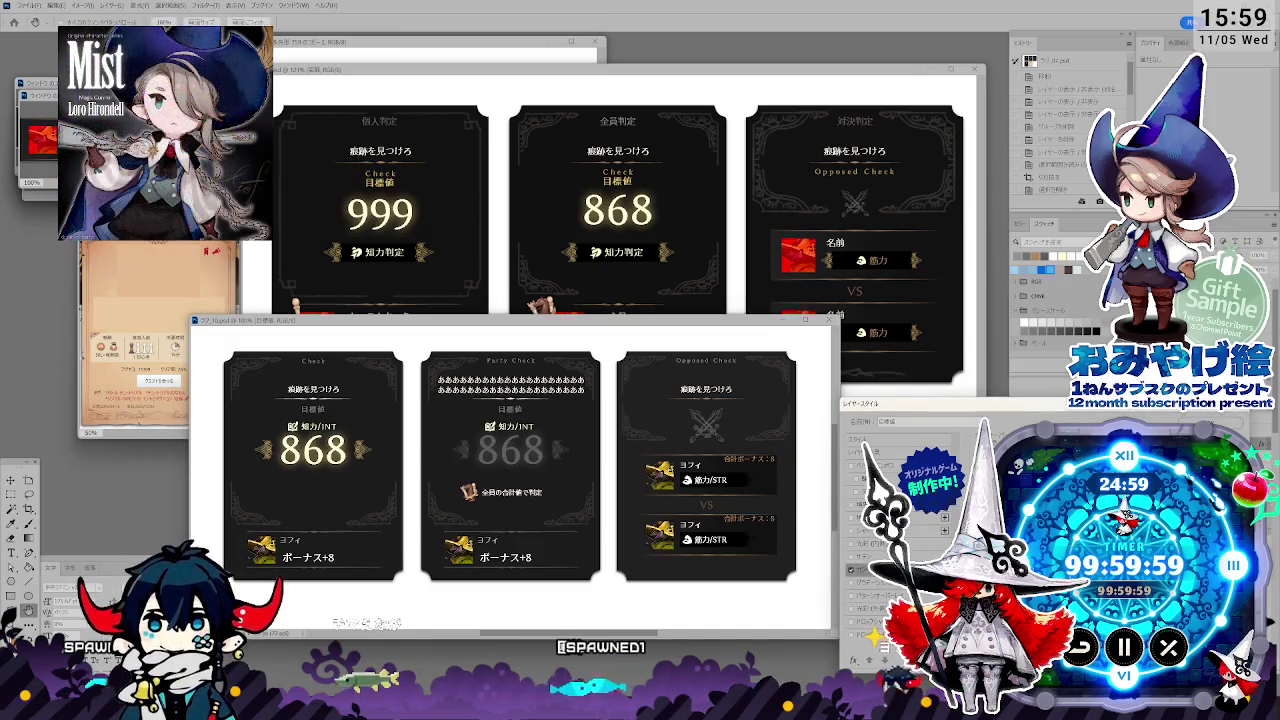
key("Return")
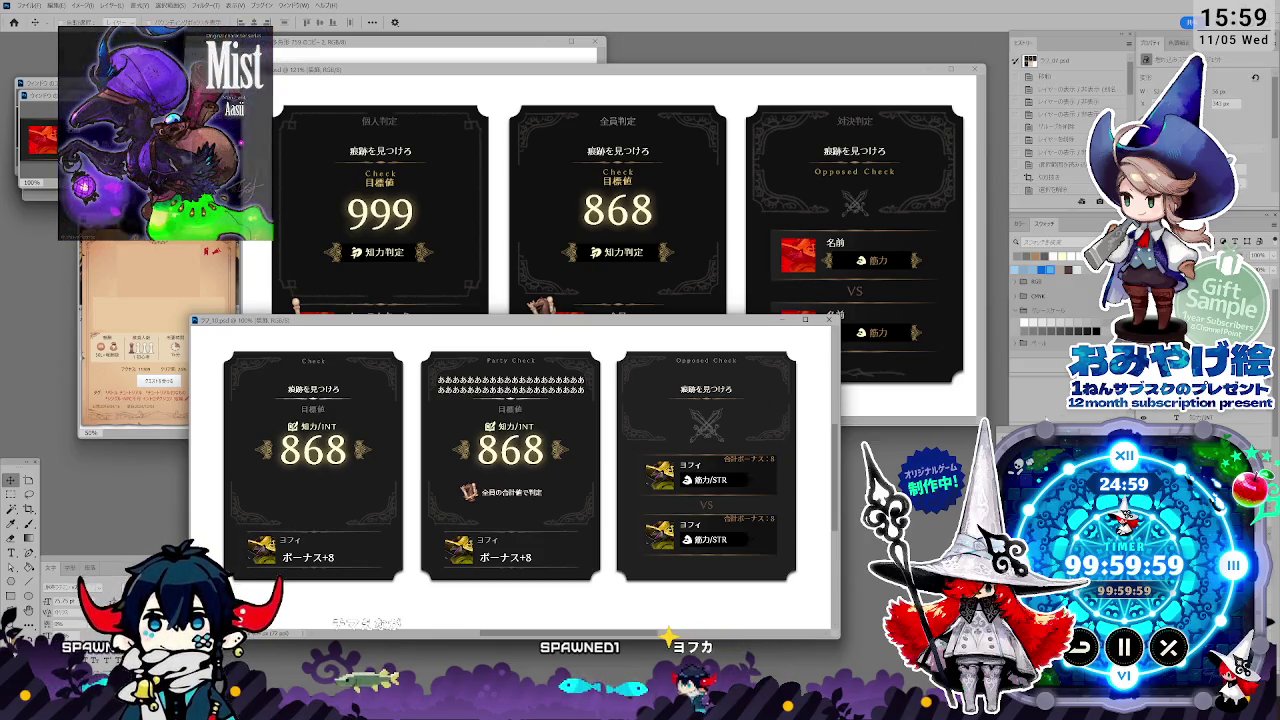
Reopen and close the 868 Layer Style again, then show the game-scene background behind the cards.
double_click(873, 636)
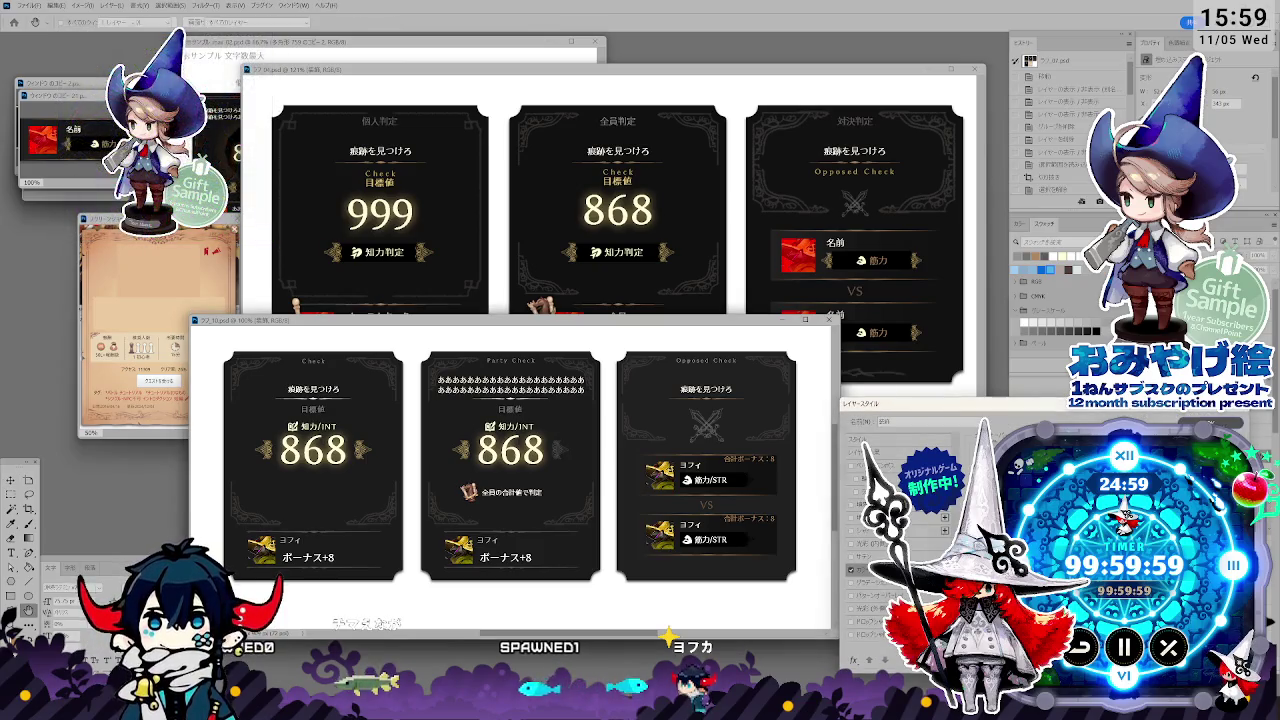
key("Return")
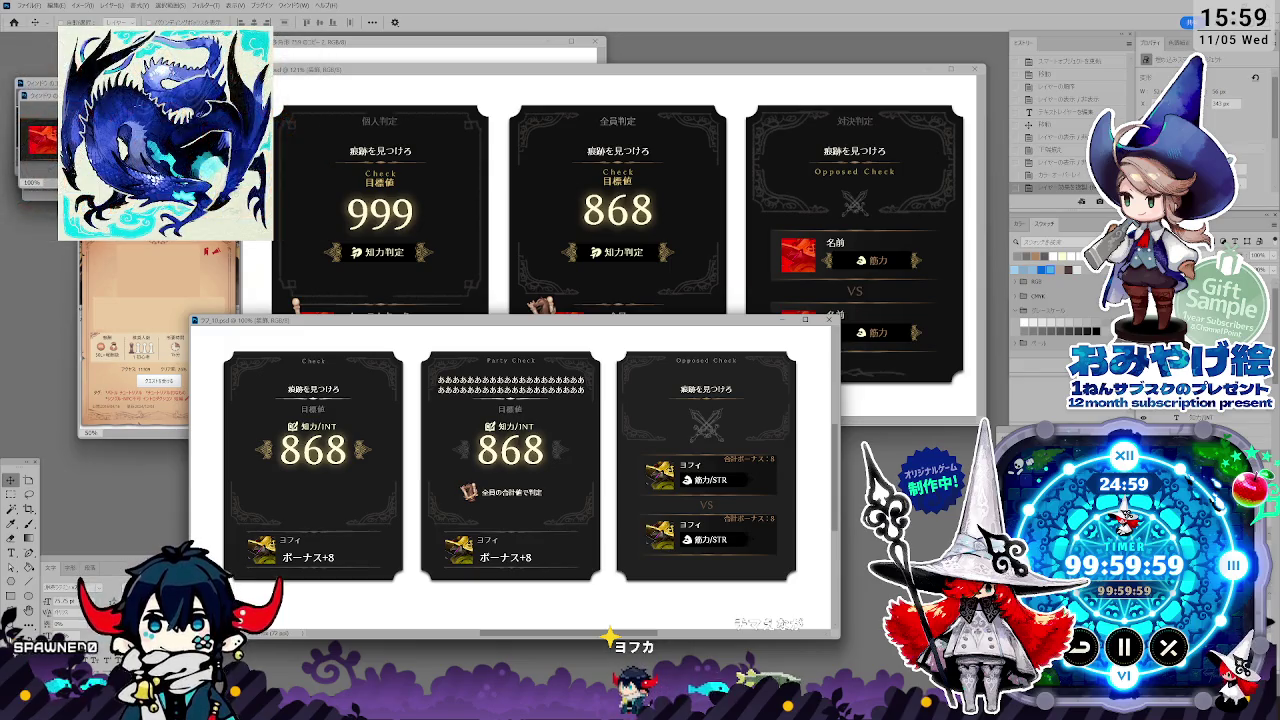
key("z")
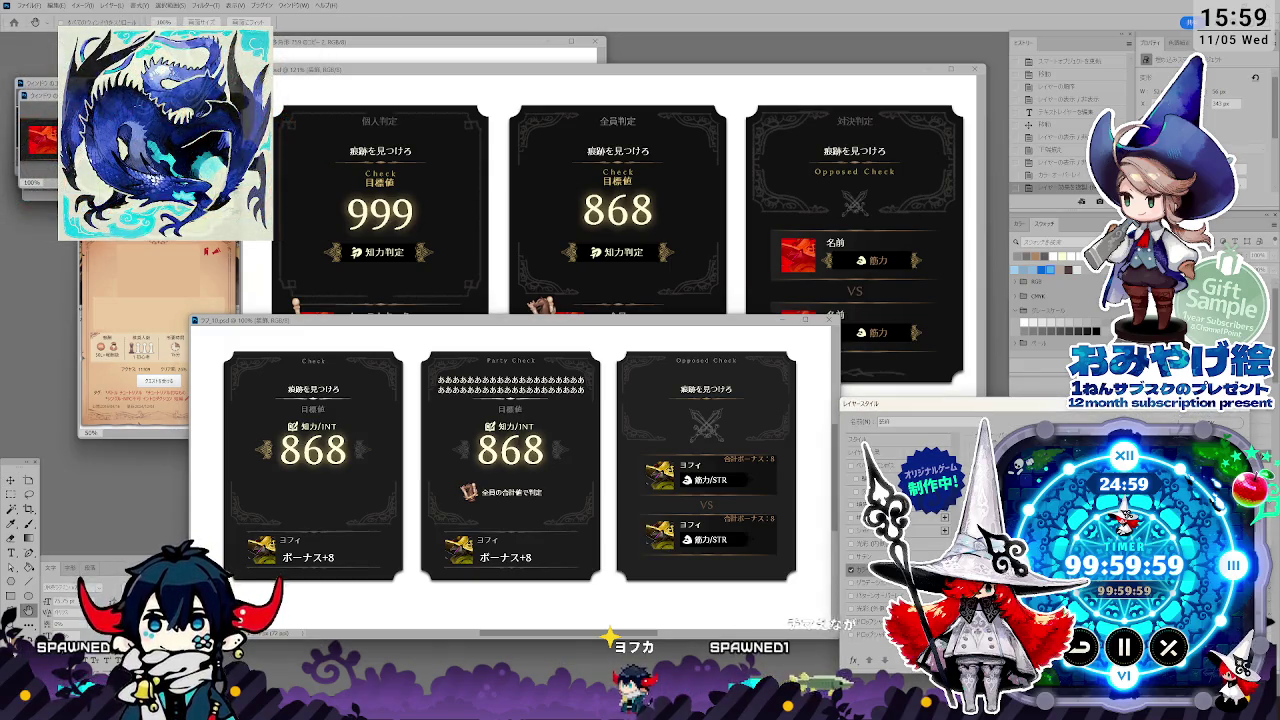
key("Escape")
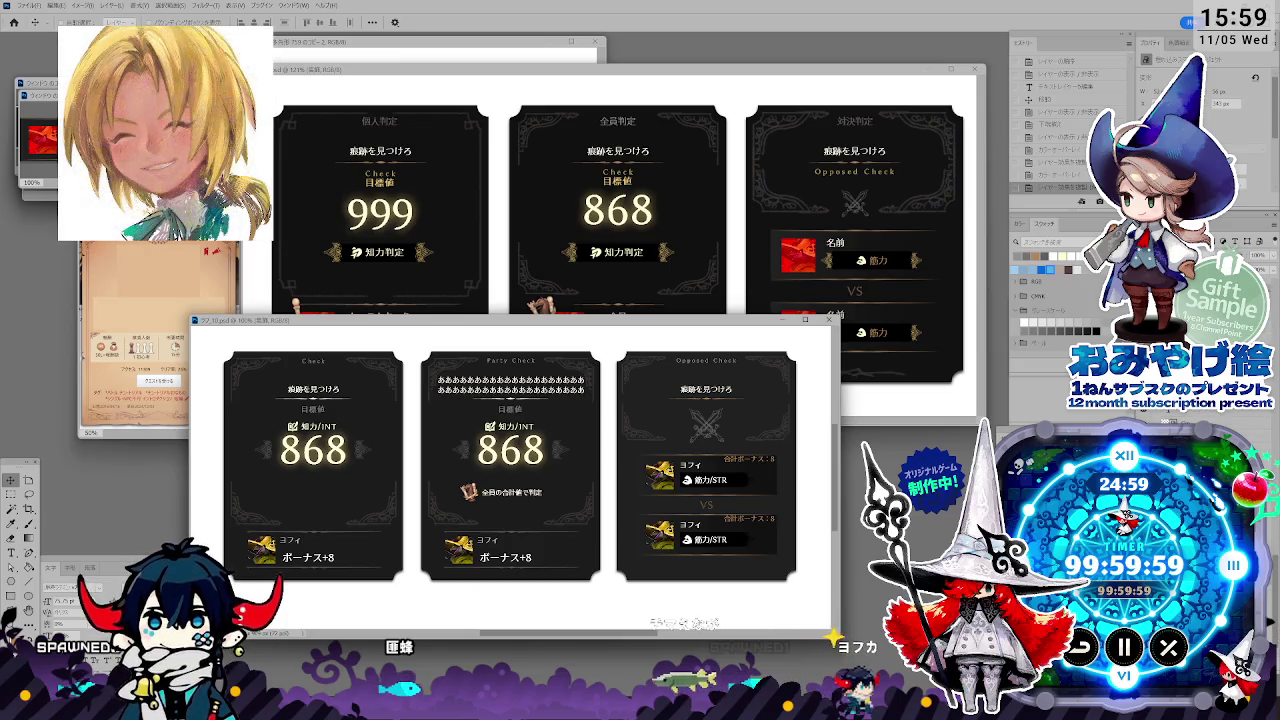
key("ctrl+comma")
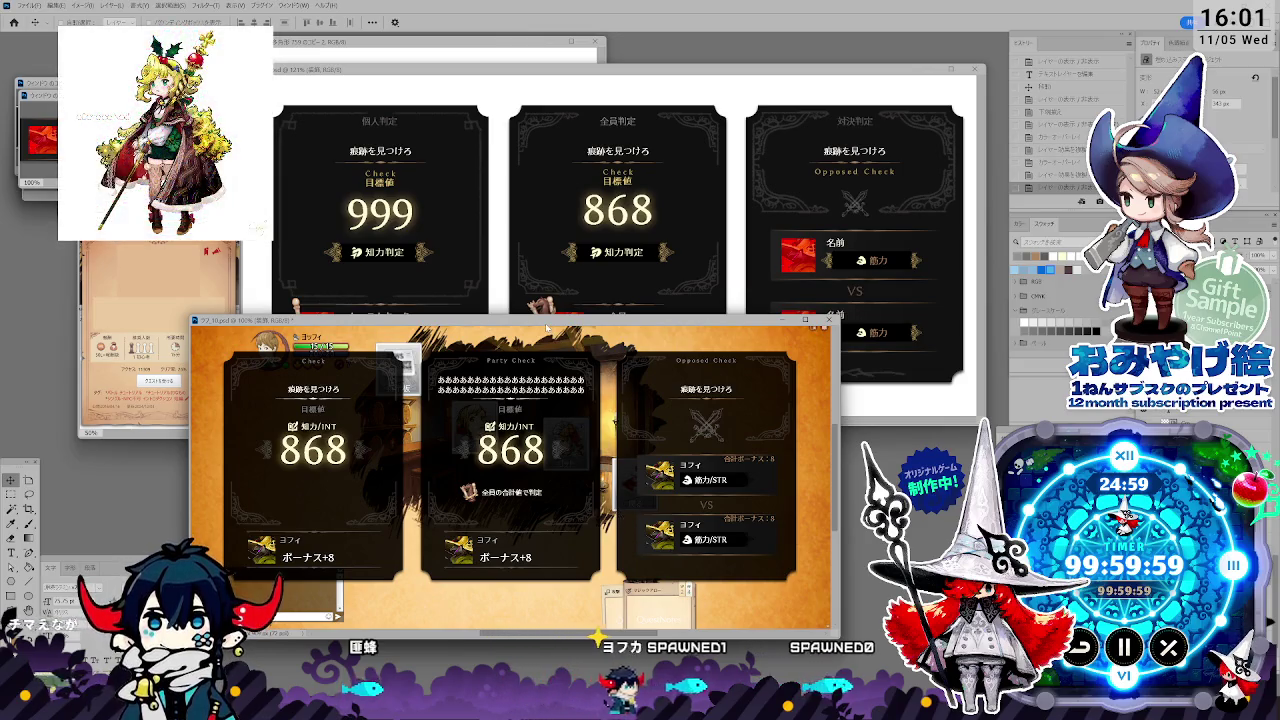
left_click_drag(546, 328, 616, 336)
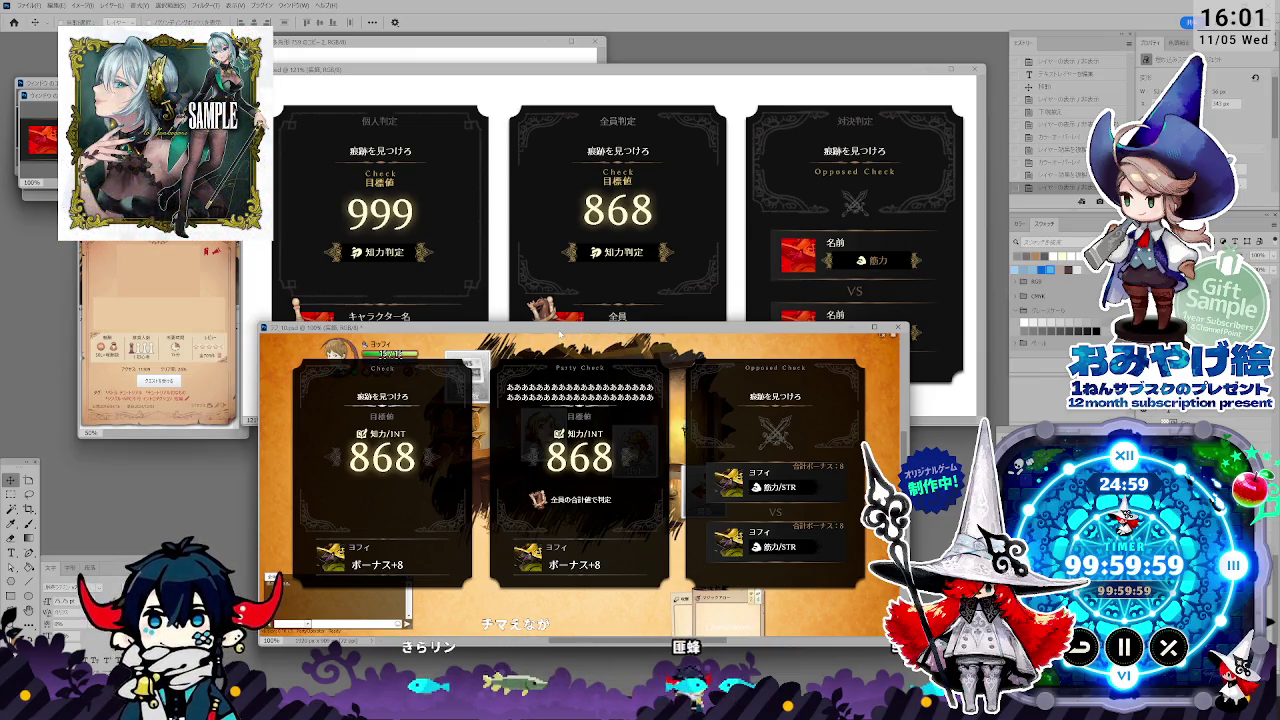
mouse_move(560, 333)
left_mouse_down()
mouse_move(582, 306)
mouse_move(528, 264)
left_mouse_up()
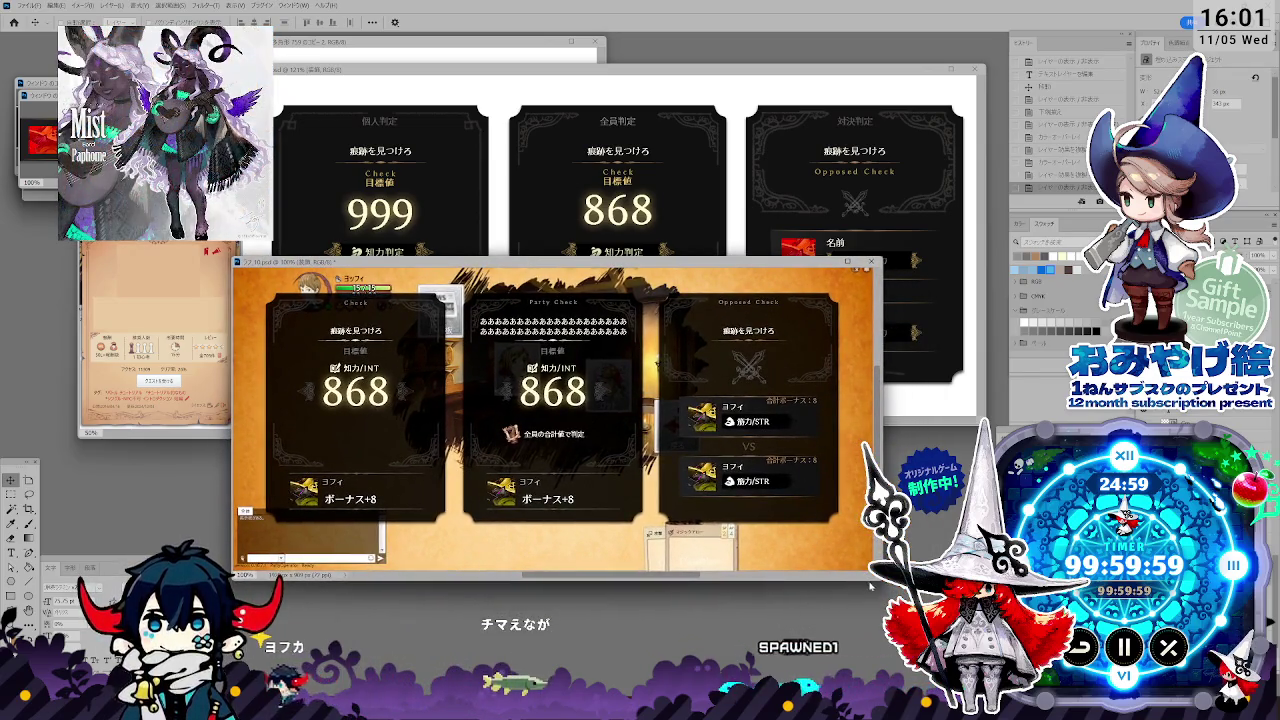
left_click_drag(560, 571, 560, 645)
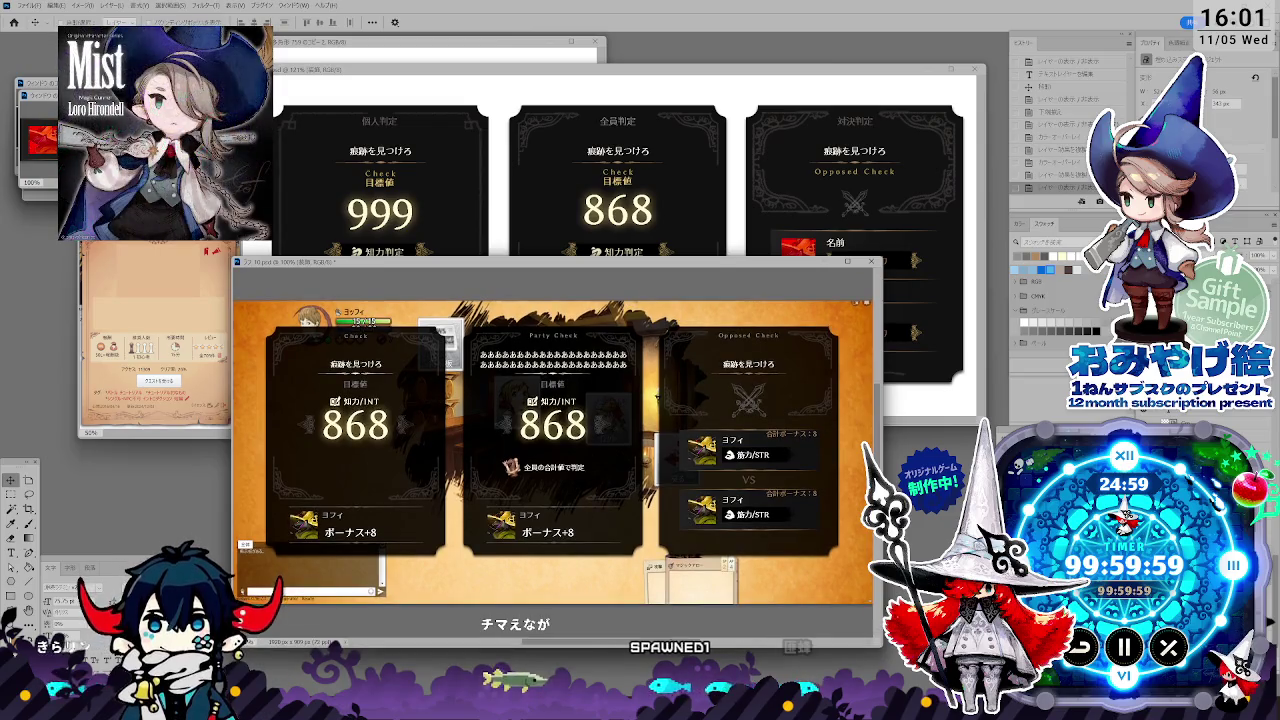
left_click_drag(882, 646, 970, 662)
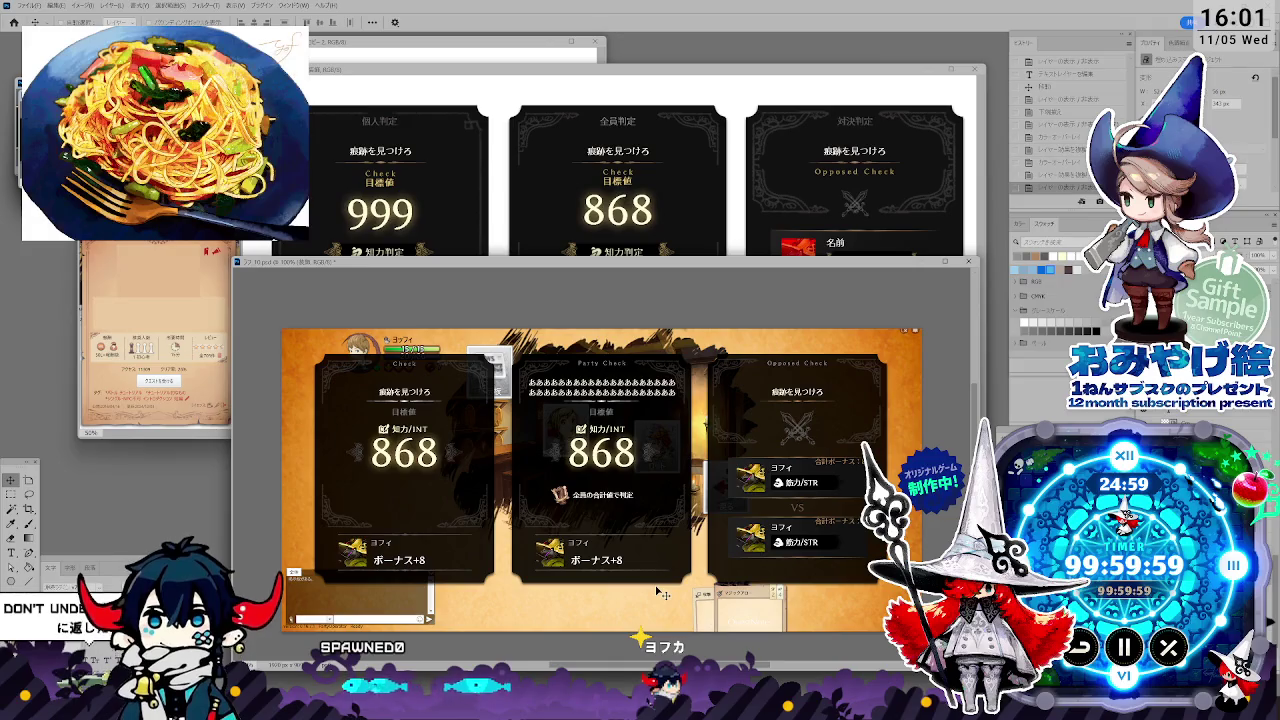
key("alt+Tab")
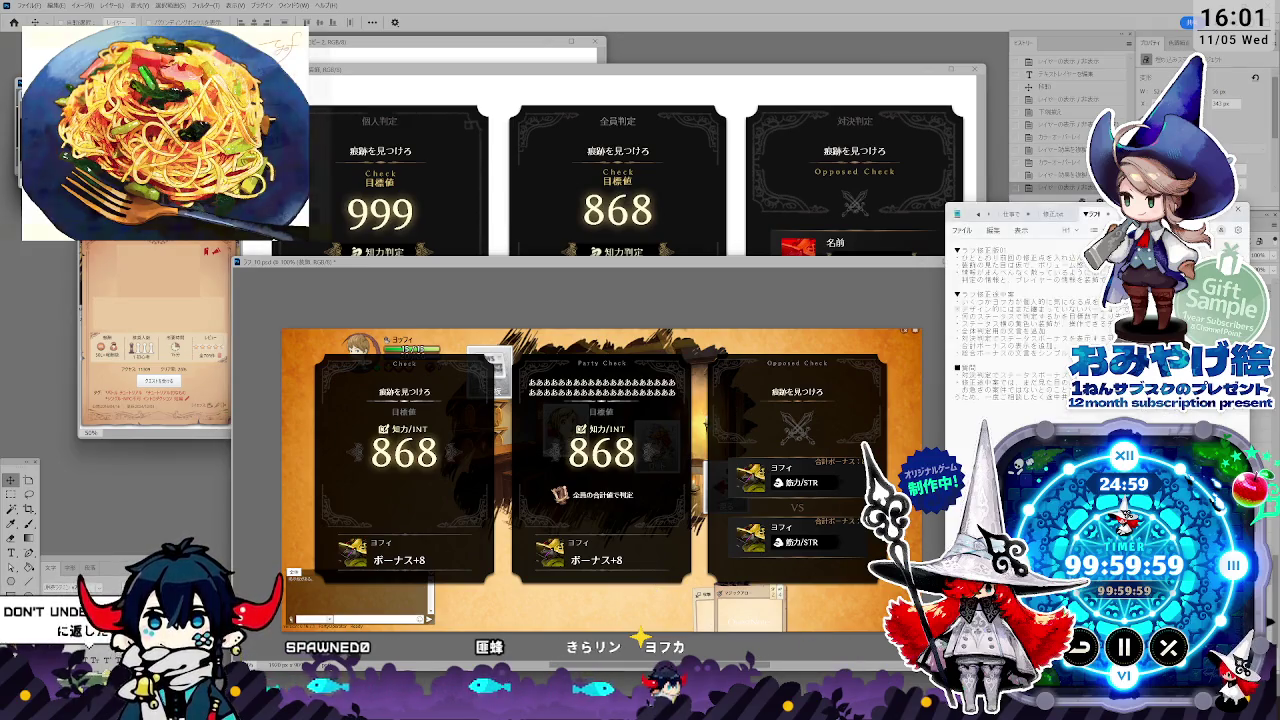
key("alt+Tab")
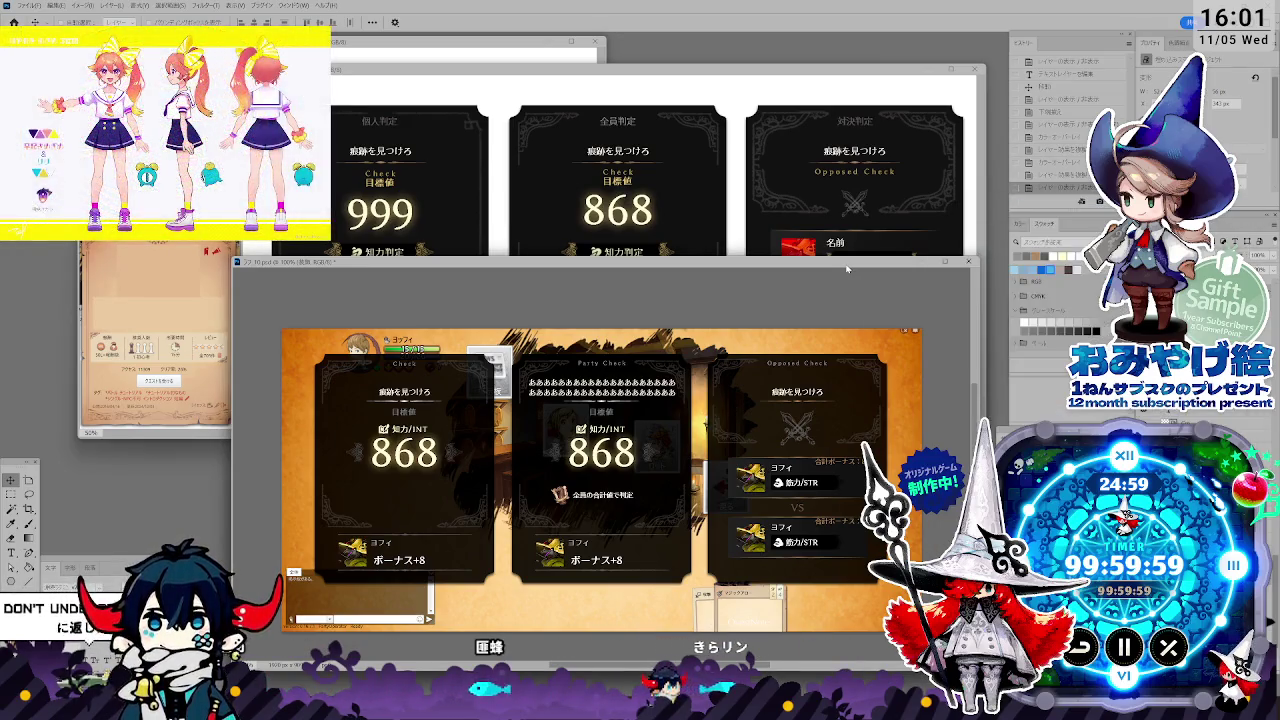
Lower the game preview to reveal the earlier reference cards, and bring the revision notes up.
left_click_drag(846, 268, 842, 450)
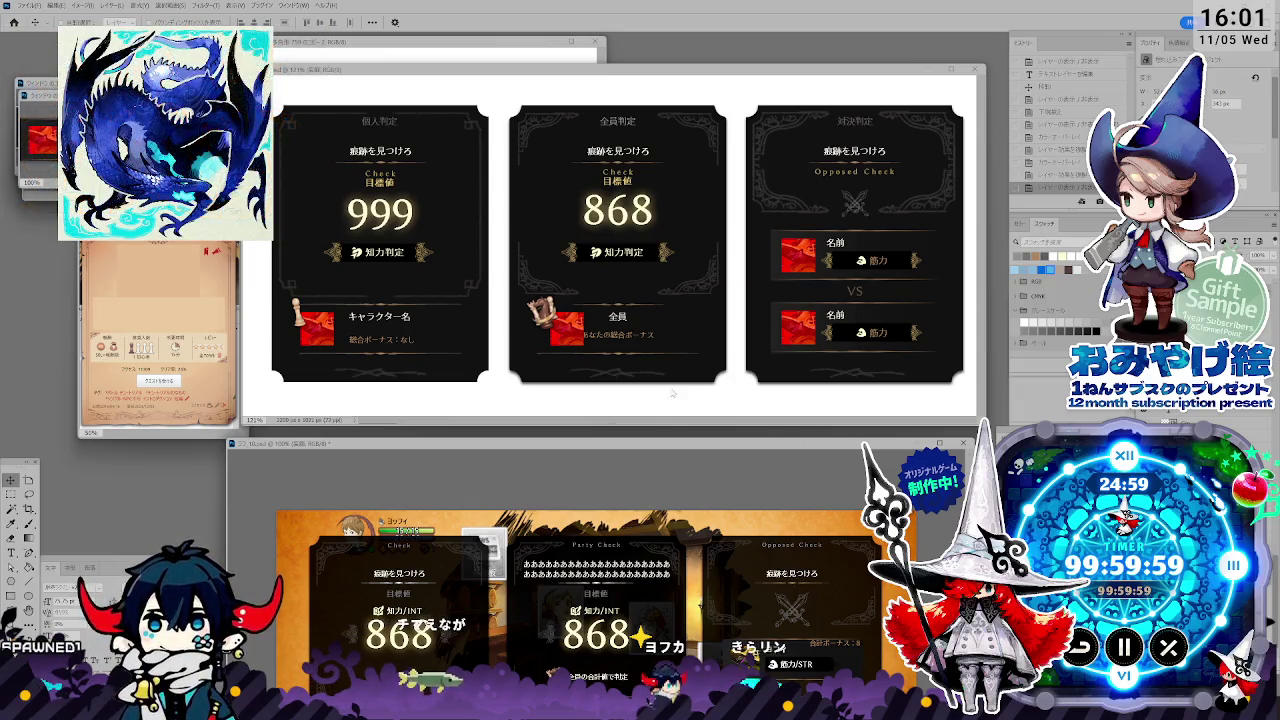
left_click(712, 416)
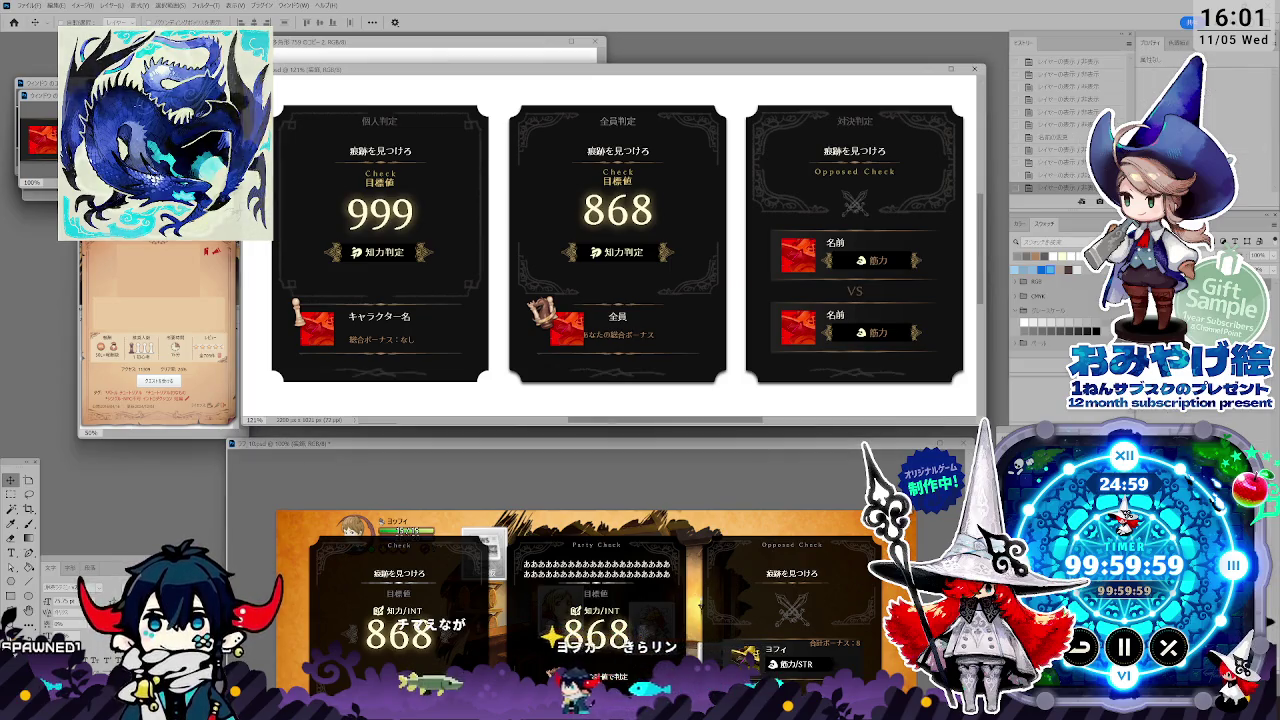
key("alt+Tab")
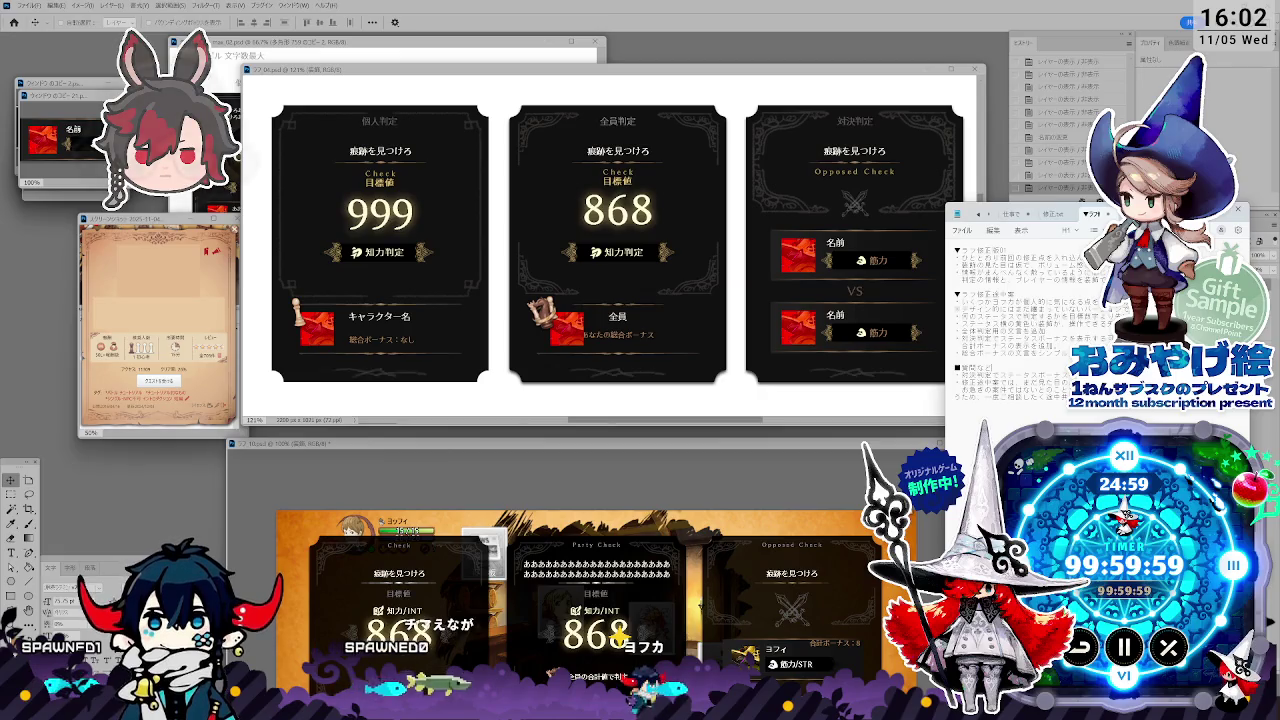
Reposition the Notepad revision notes window while reading through the notes.
left_click_drag(1040, 213, 1022, 252)
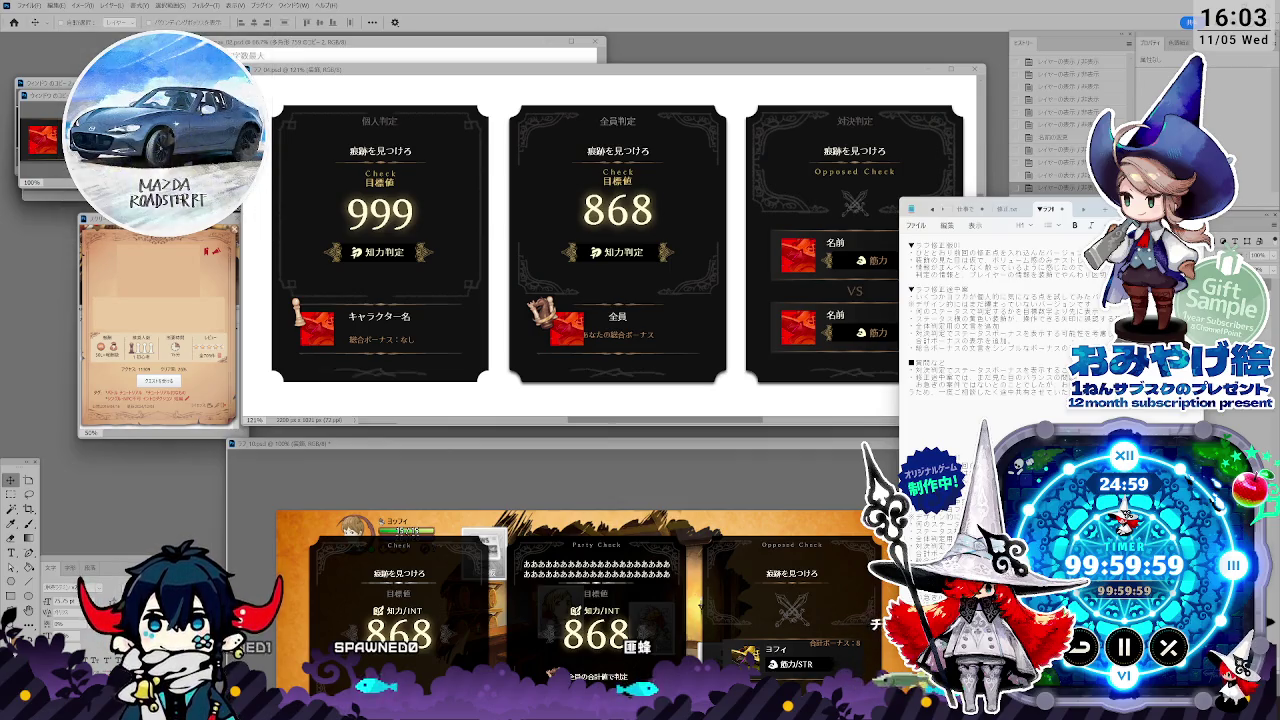
left_click_drag(1000, 208, 1028, 203)
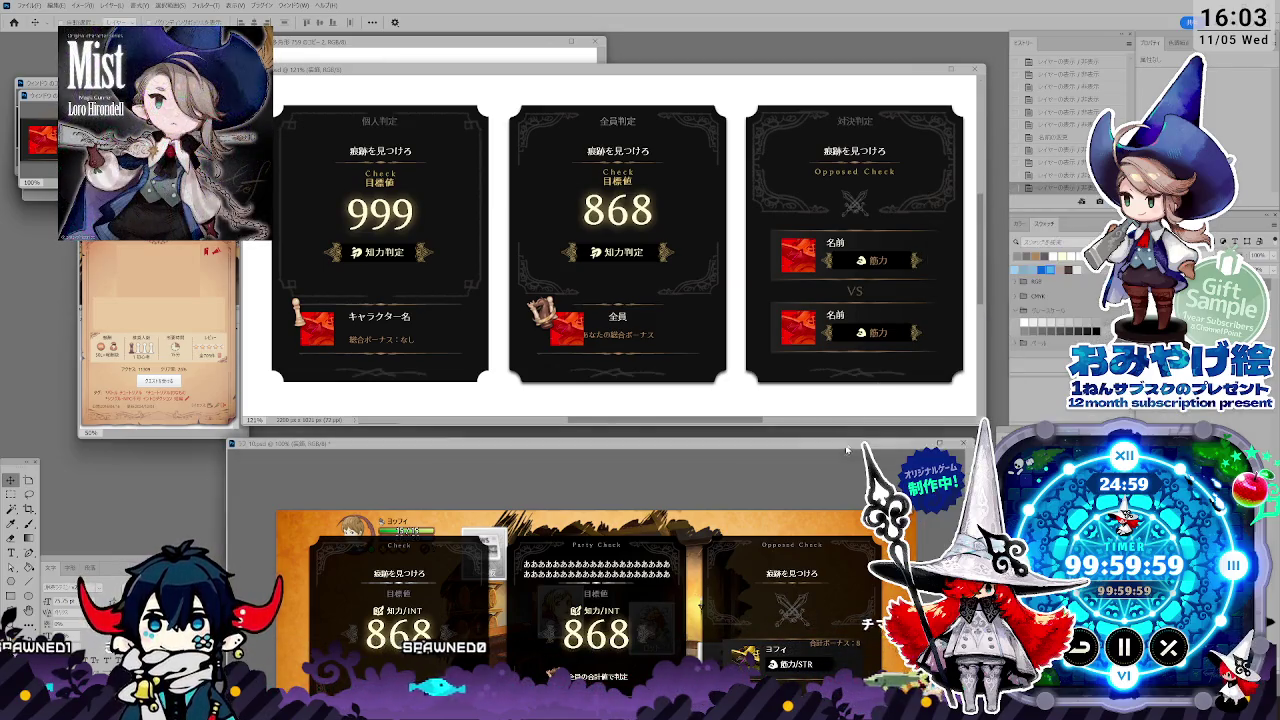
Raise the game preview, then add blank lines above the ラフ修正追加 and ■追加など headings.
left_click_drag(849, 444, 861, 393)
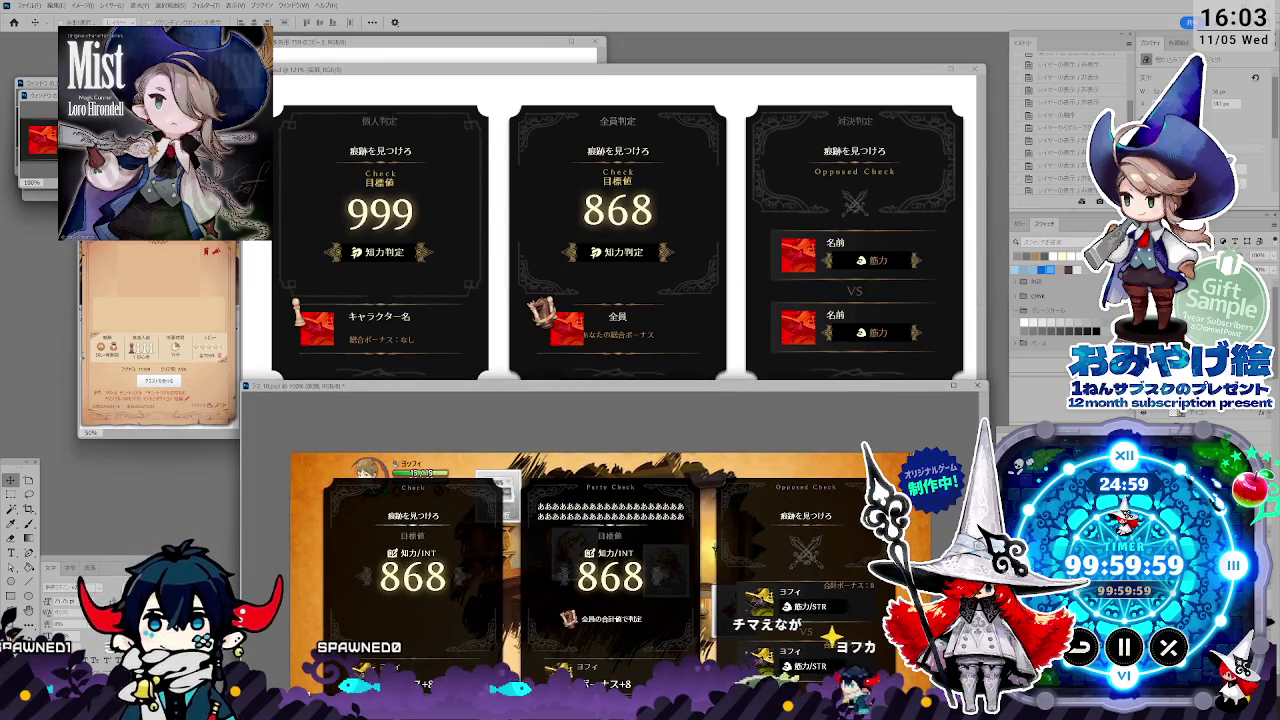
left_click(996, 410)
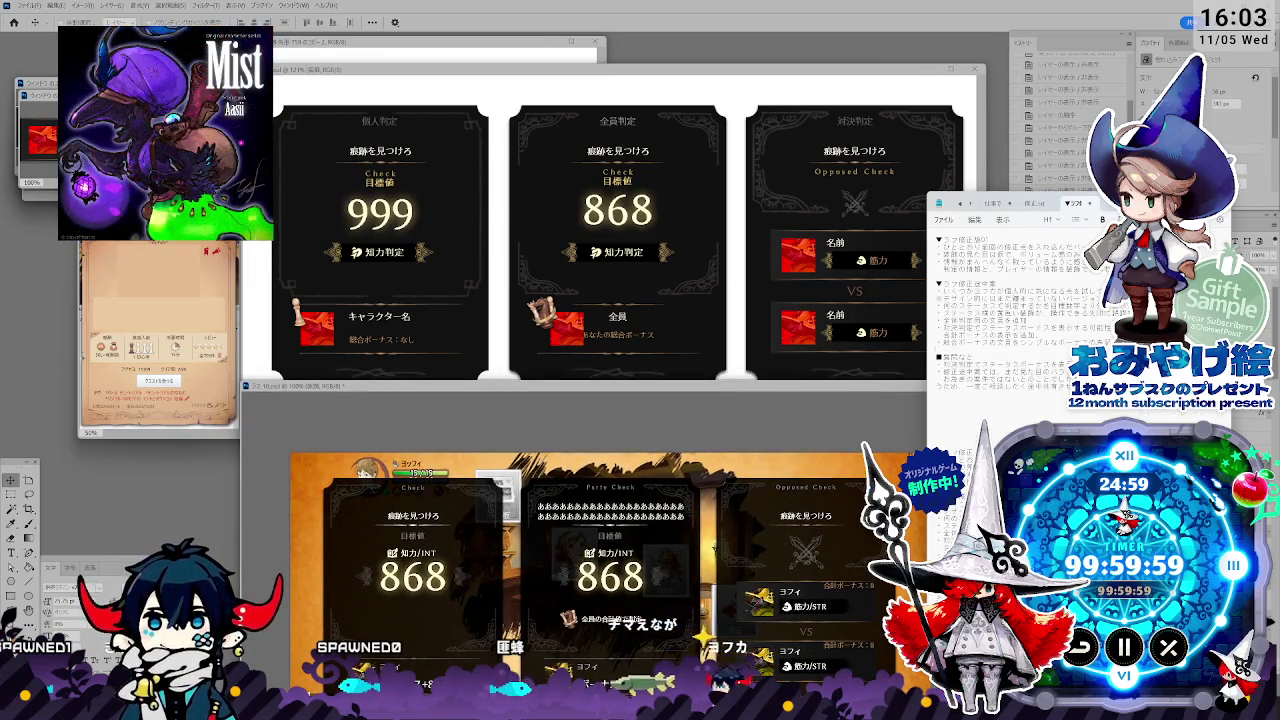
mouse_move(1040, 203)
left_mouse_down()
mouse_move(1074, 219)
mouse_move(1044, 226)
left_mouse_up()
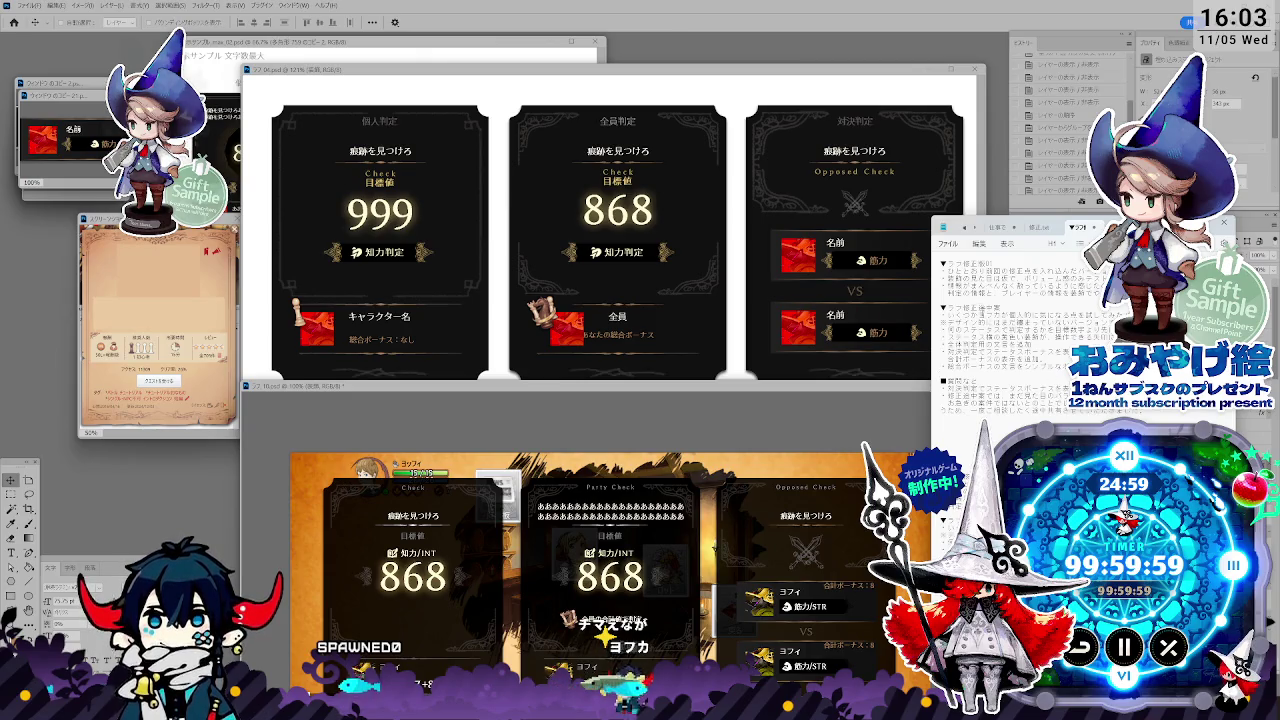
key("Return")
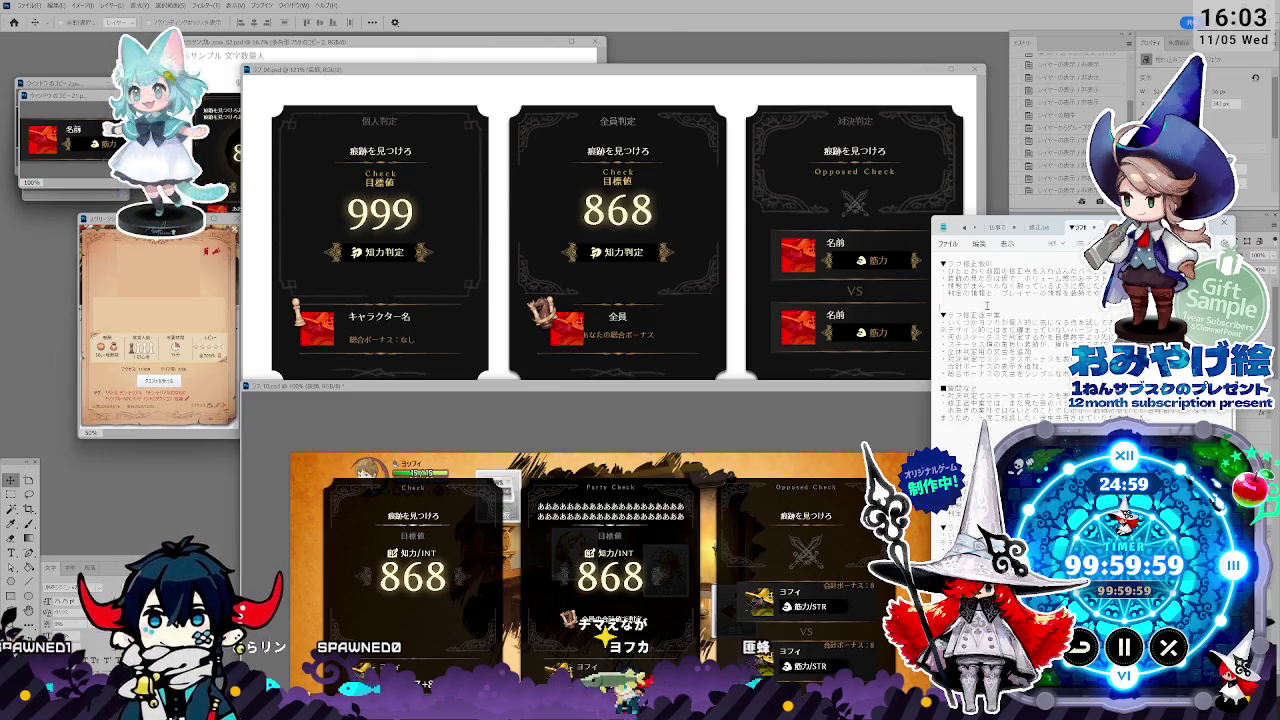
key("Return")
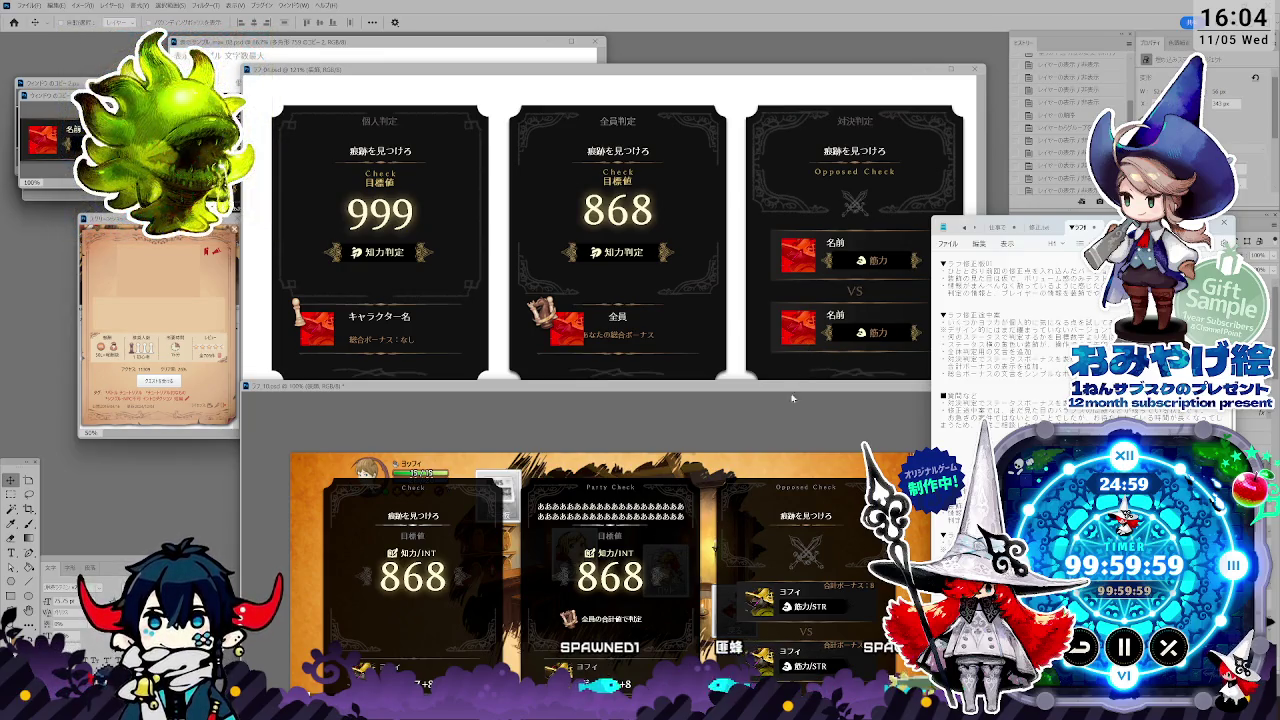
Raise the game preview slightly and scroll down through the revision notes.
left_click_drag(773, 392, 764, 367)
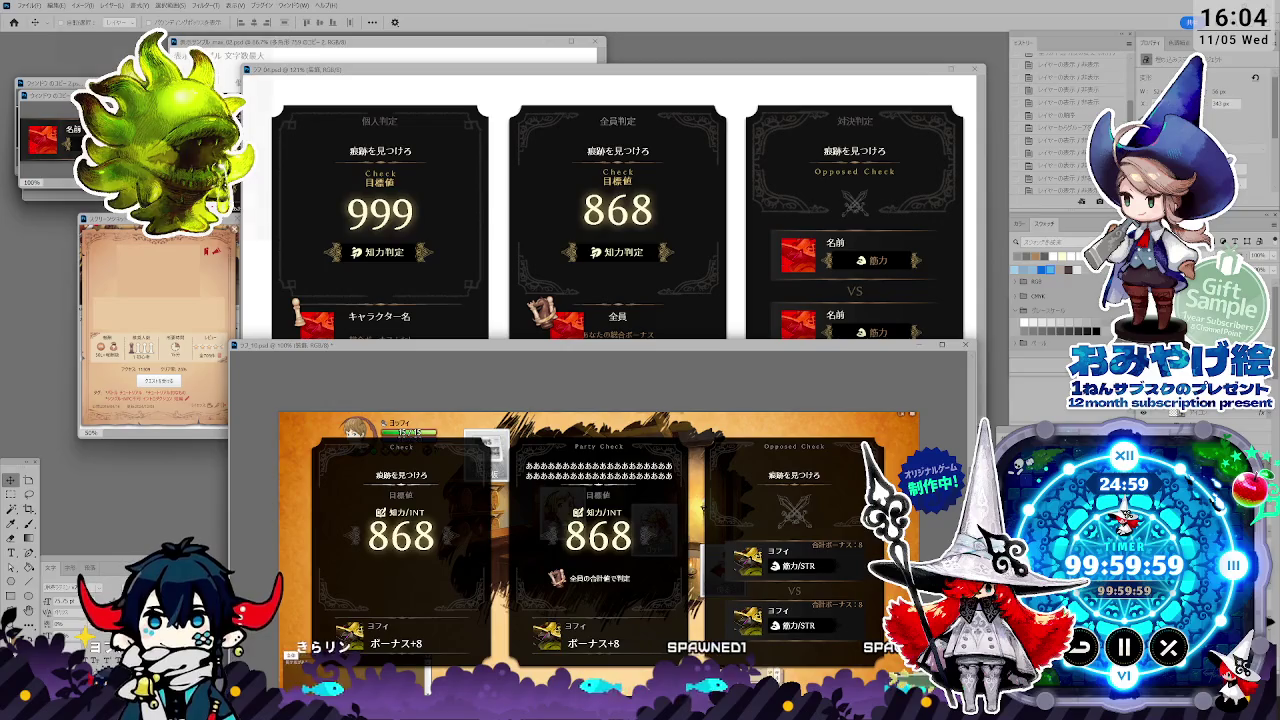
key("alt+Tab")
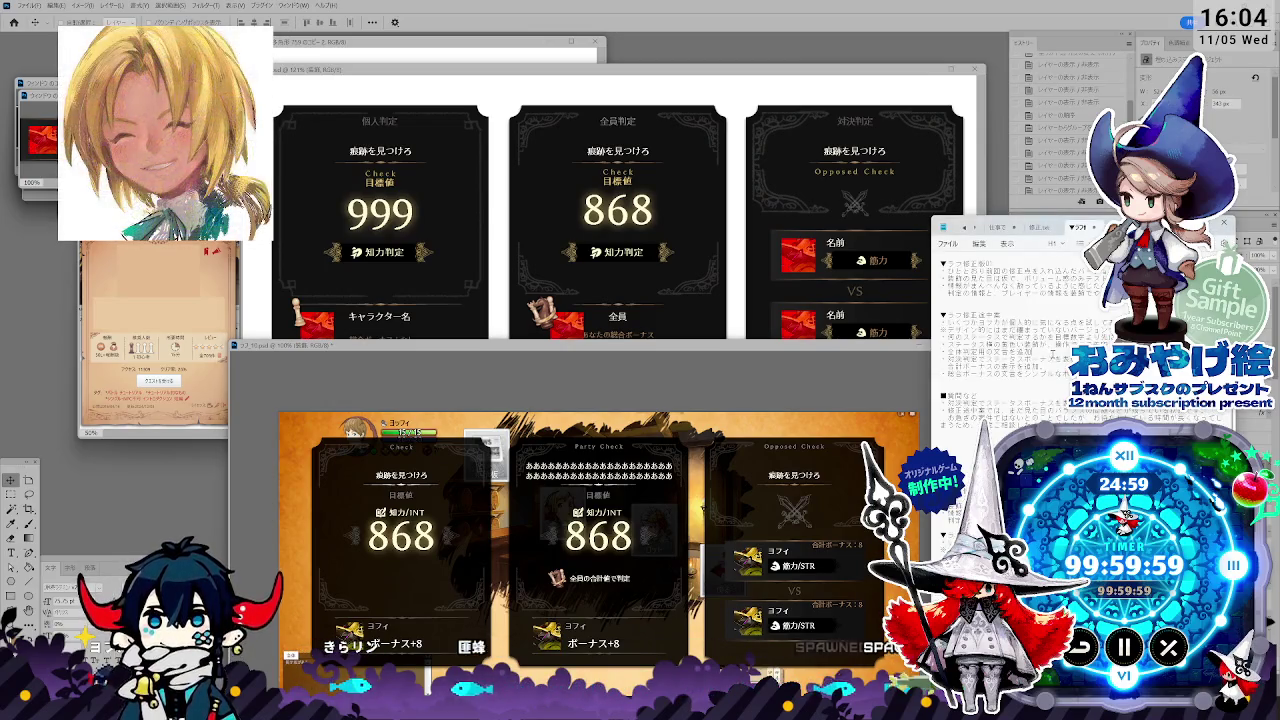
scroll(1000, 330, "down", 1)
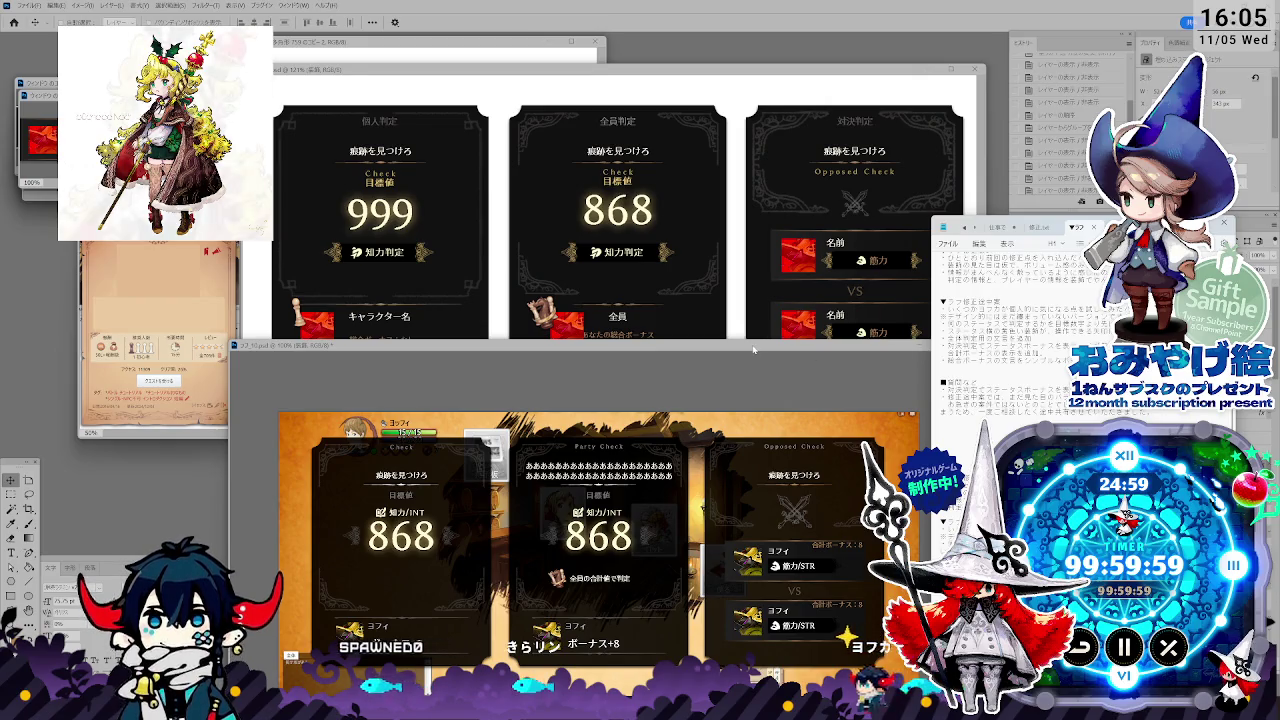
Place the game preview beneath the reference cards, fit it to the window, and scroll the notes.
left_click_drag(753, 352, 808, 379)
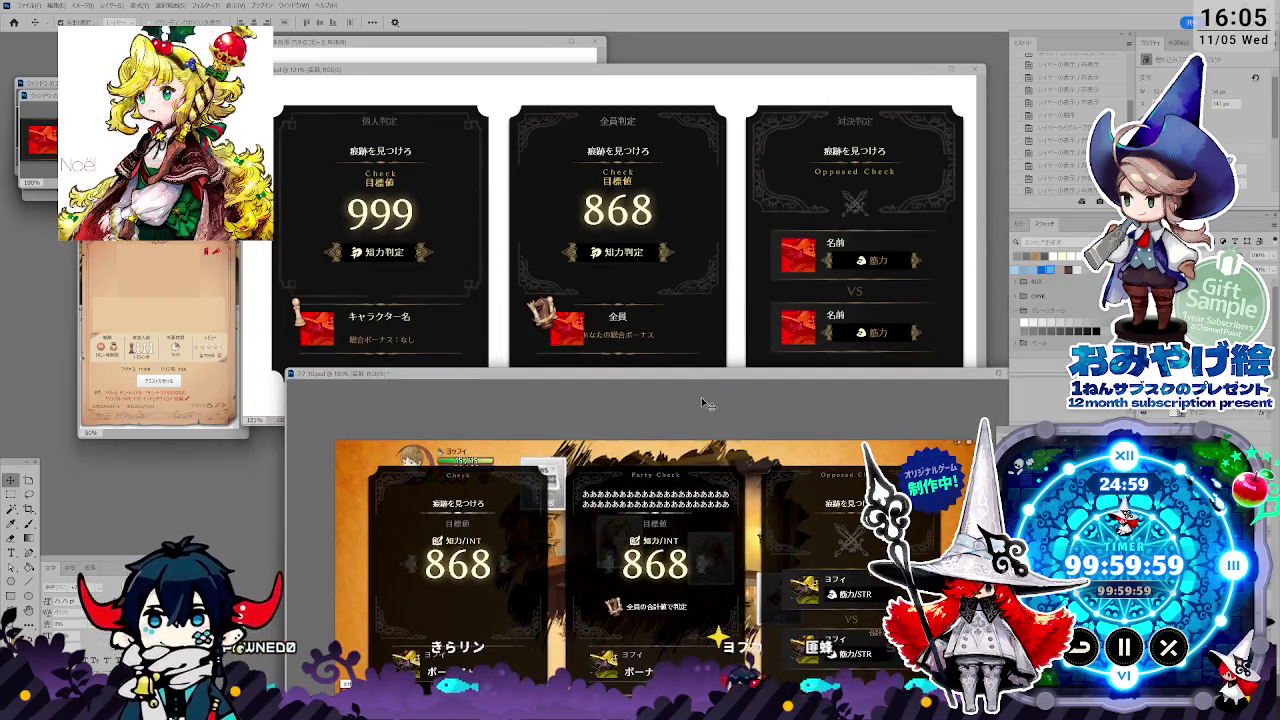
key("ctrl+minus")
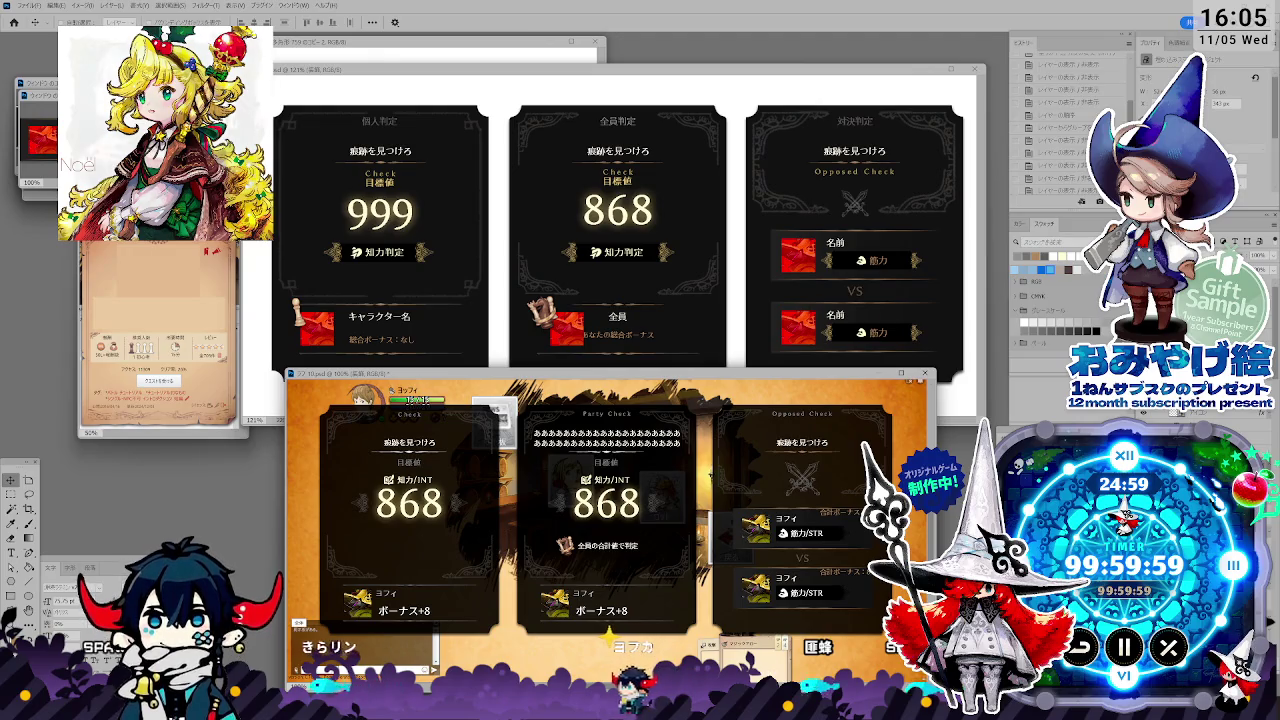
key("alt+Tab")
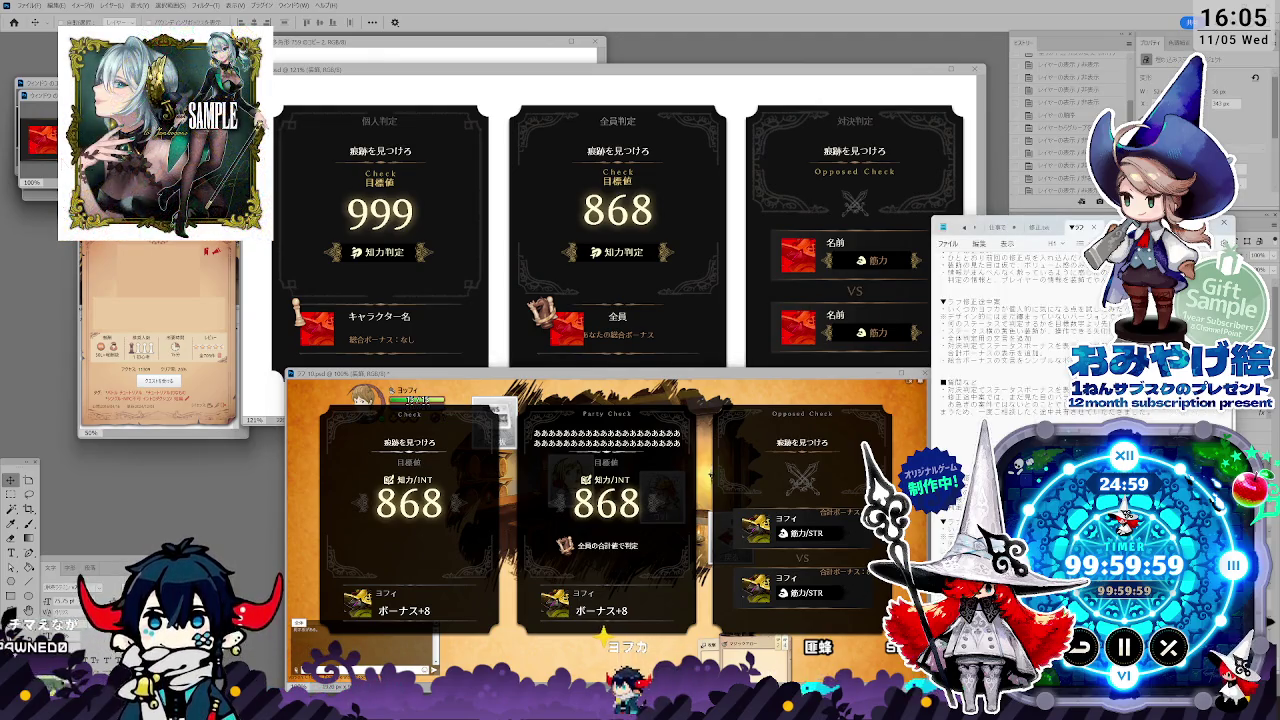
scroll(1080, 340, "down", 1)
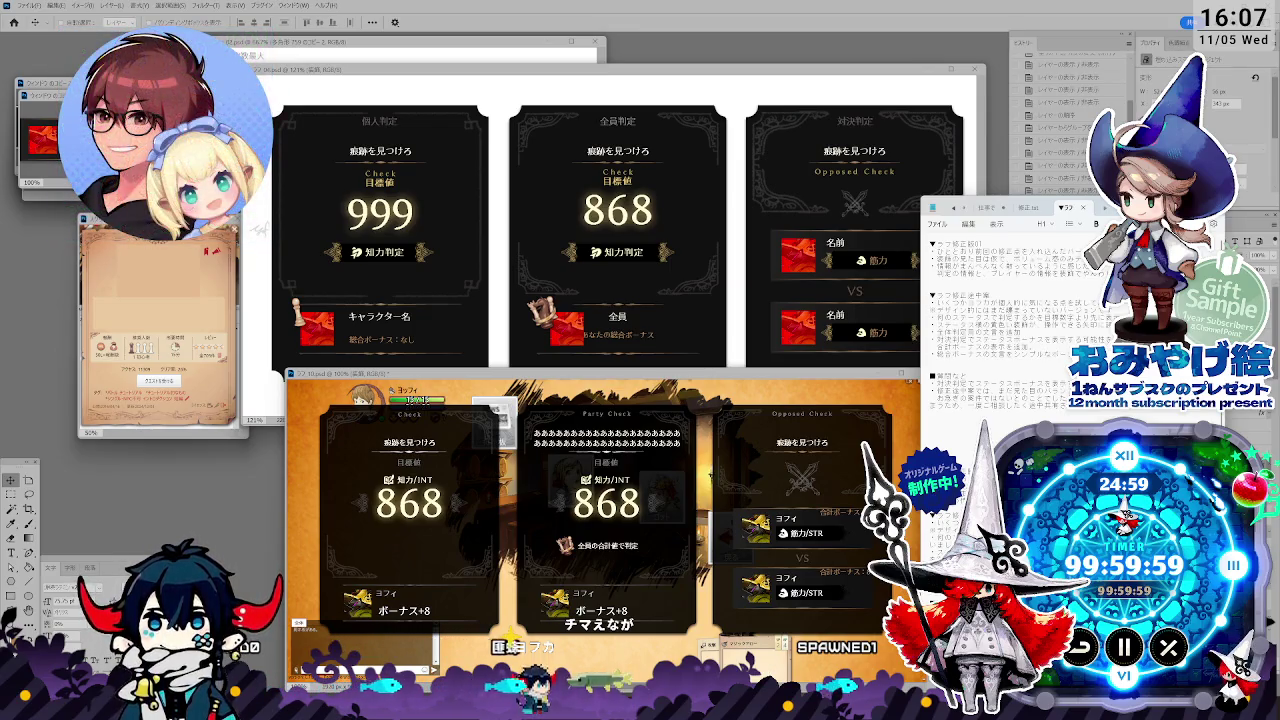
scroll(965, 320, "down", 2)
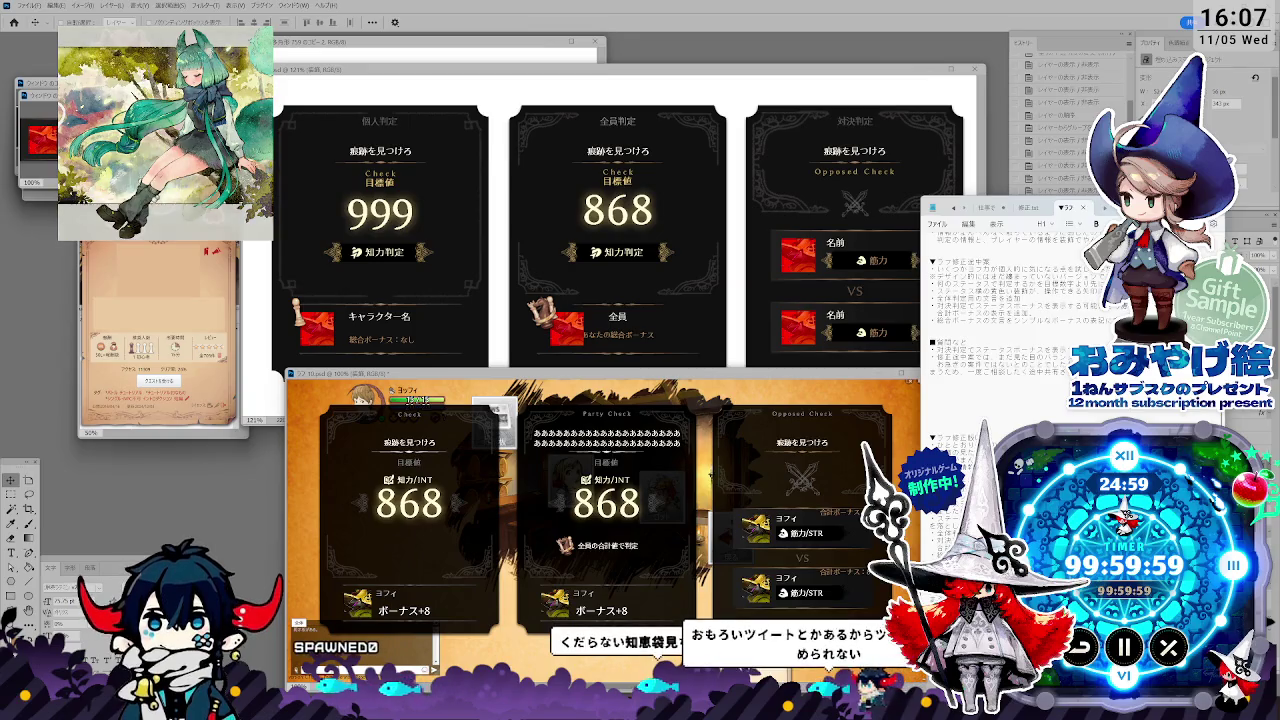
left_click_drag(1000, 207, 1016, 228)
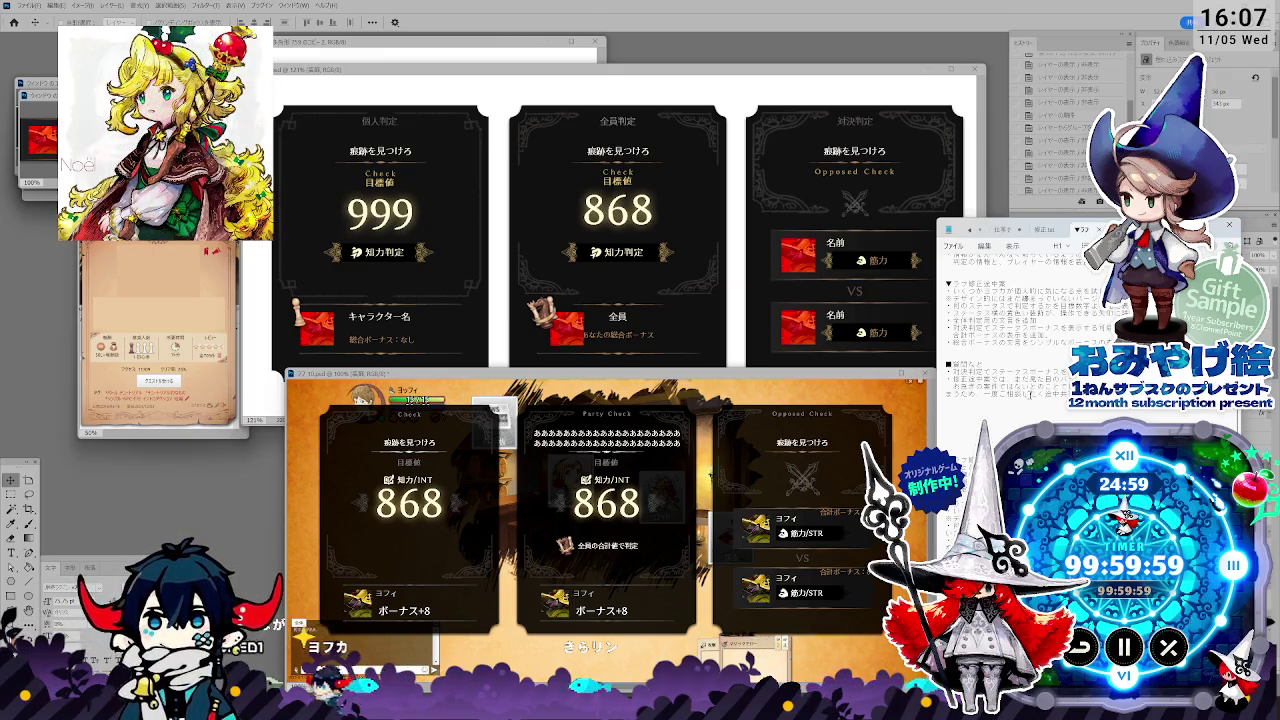
left_click(795, 437)
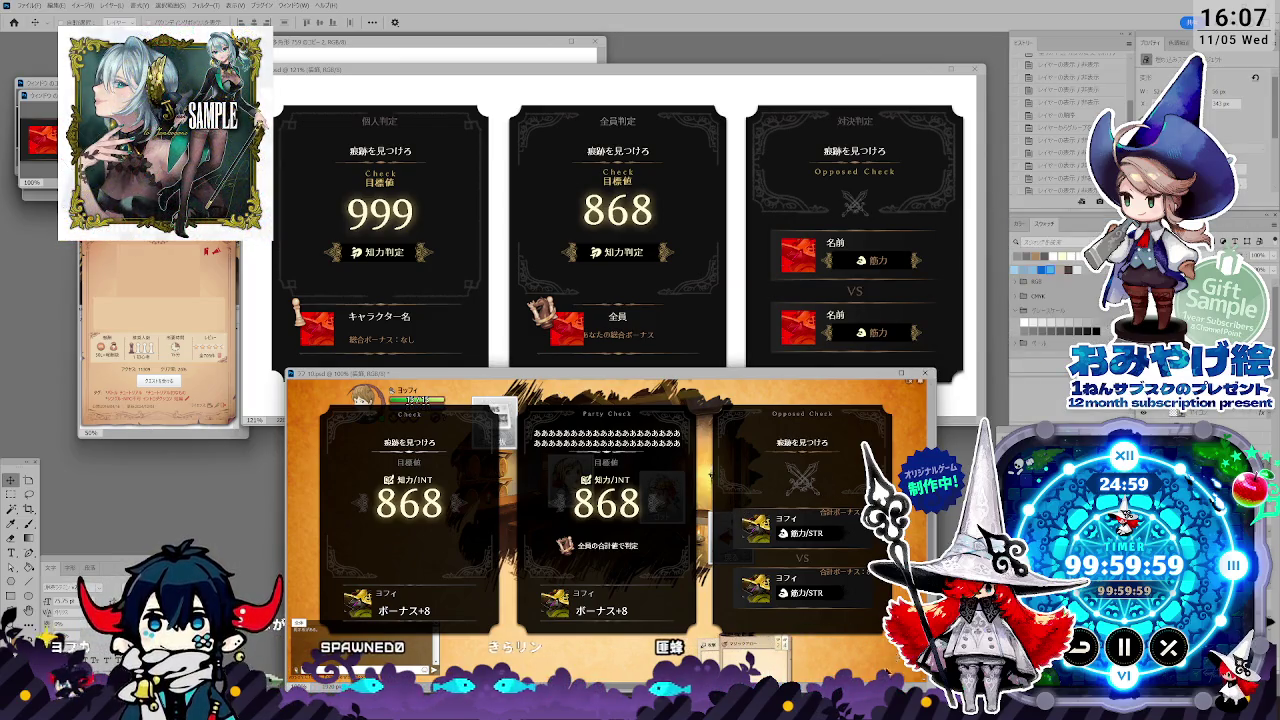
key("alt+Tab")
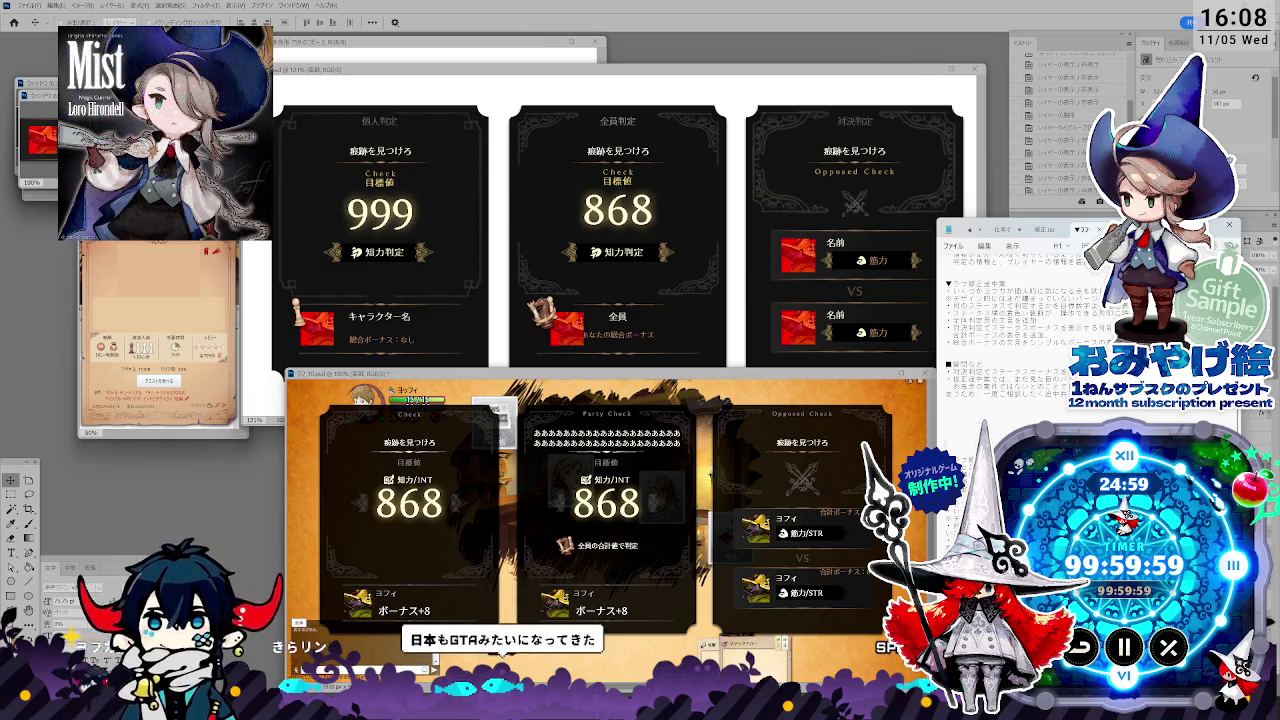
scroll(1010, 320, "up", 1)
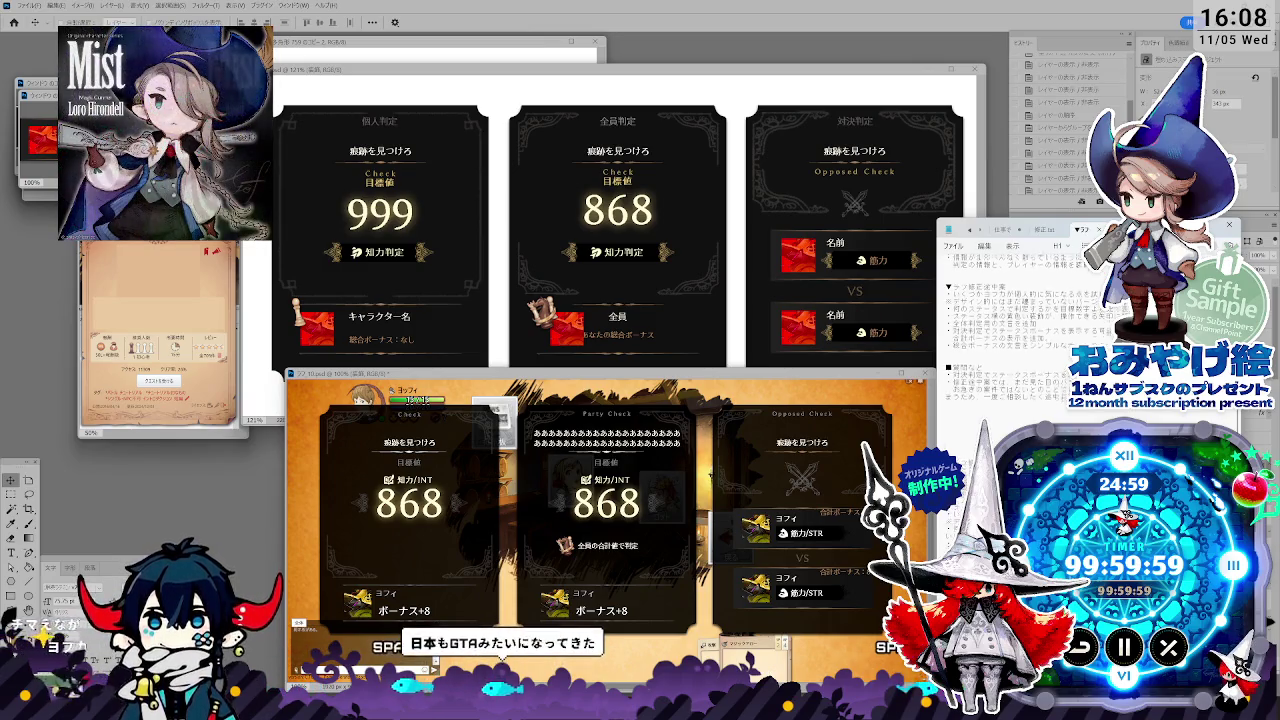
scroll(1010, 320, "down", 1)
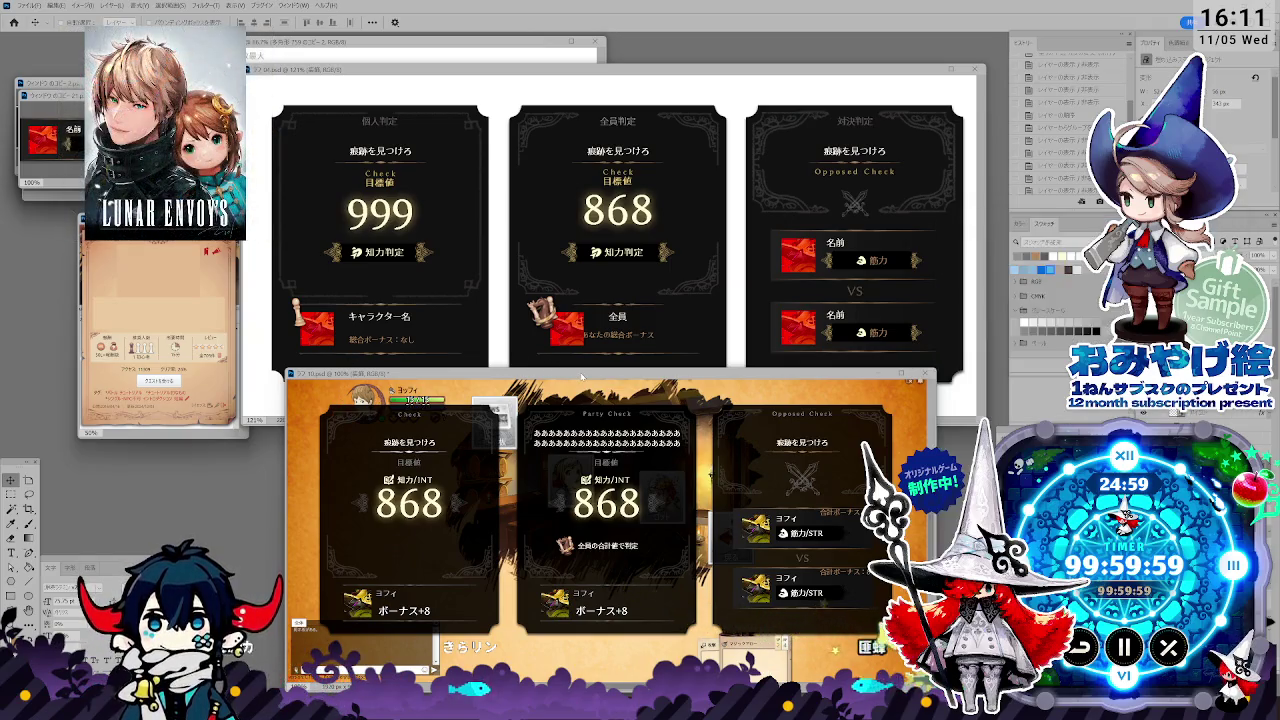
Move the in-game mockup window up, glance at the notes, then bring the card layout document forward.
left_click_drag(581, 377, 585, 340)
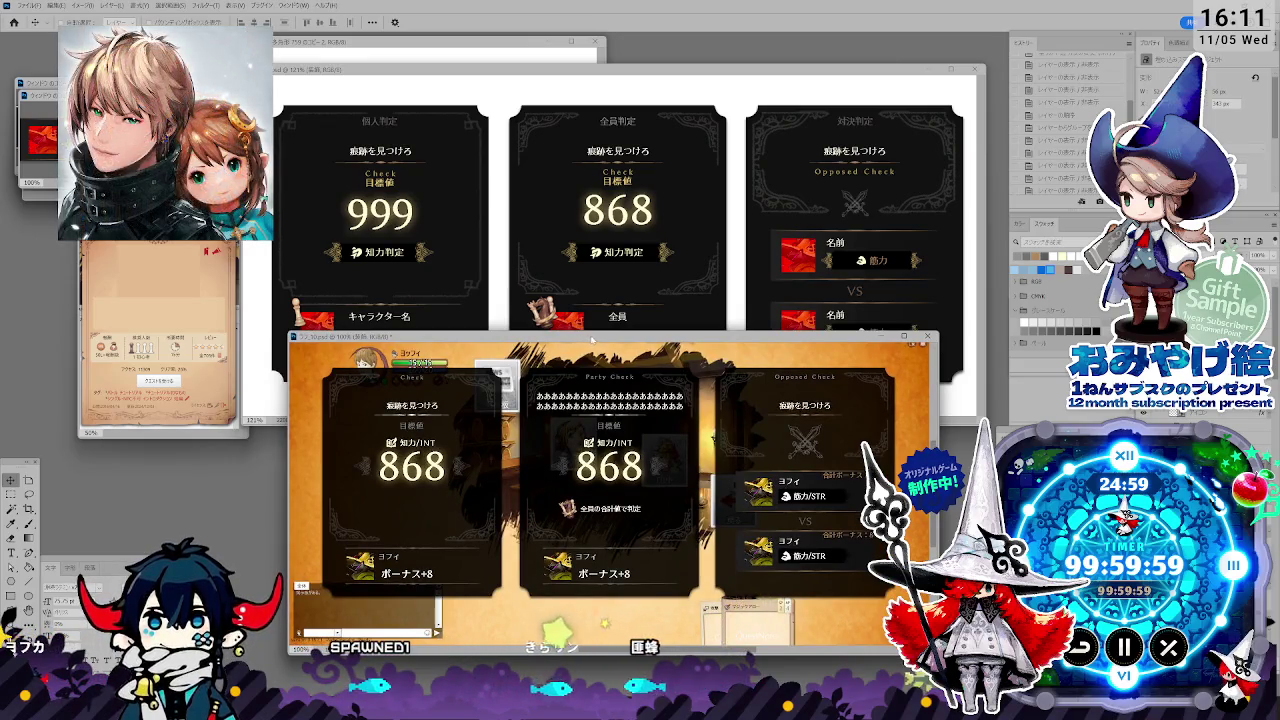
key("alt+Tab")
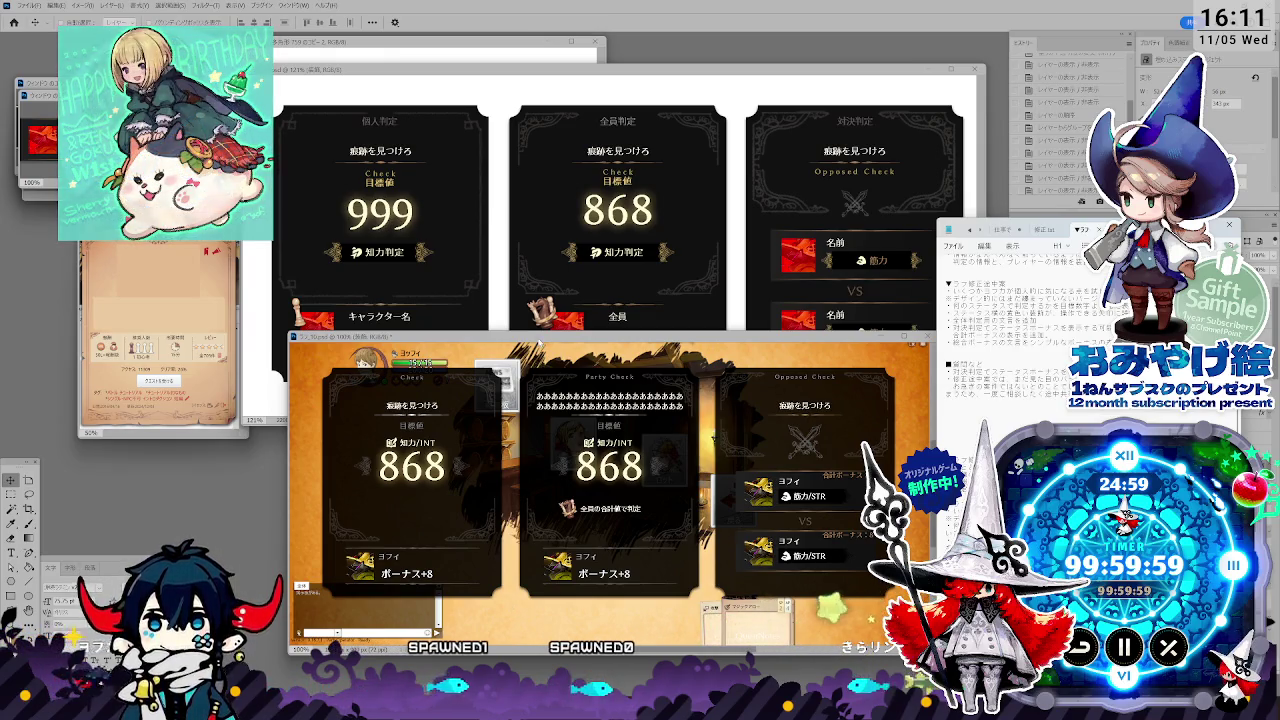
left_click(539, 370)
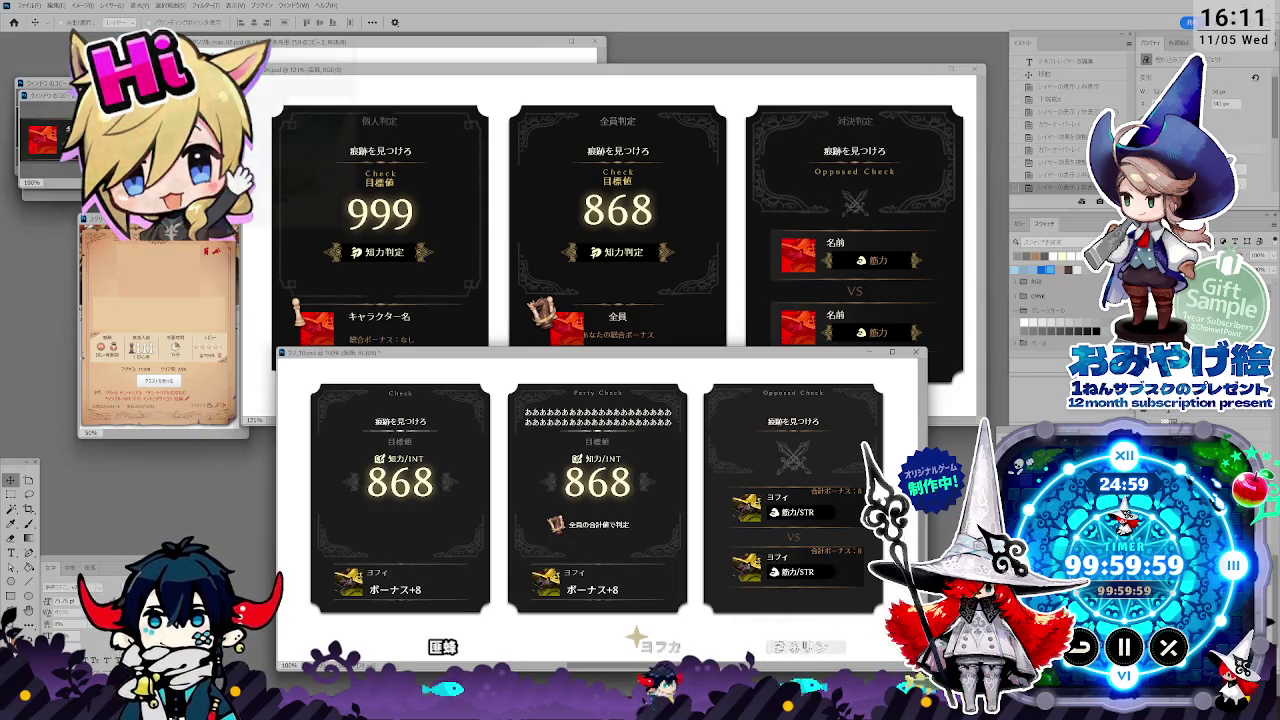
Bring the 999 reference card document in front so it partly overlaps the INT 868 preview cards.
left_click_drag(715, 353, 740, 355)
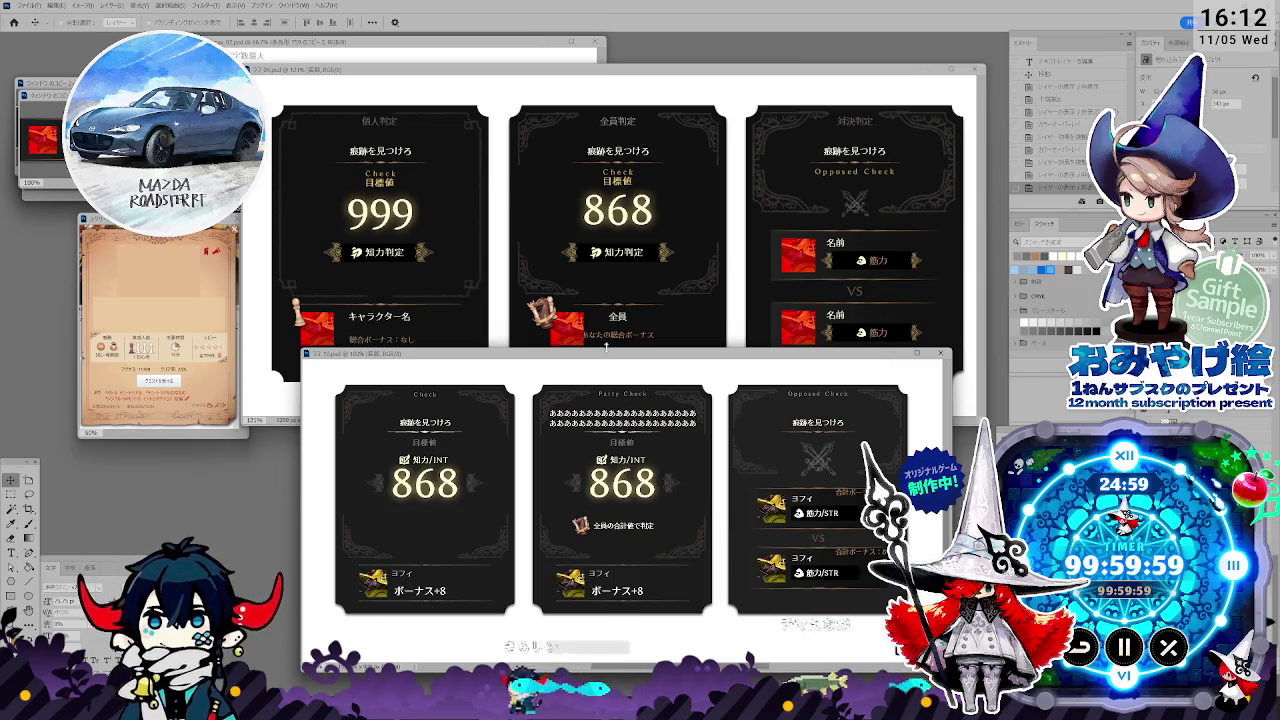
left_click_drag(605, 348, 582, 356)
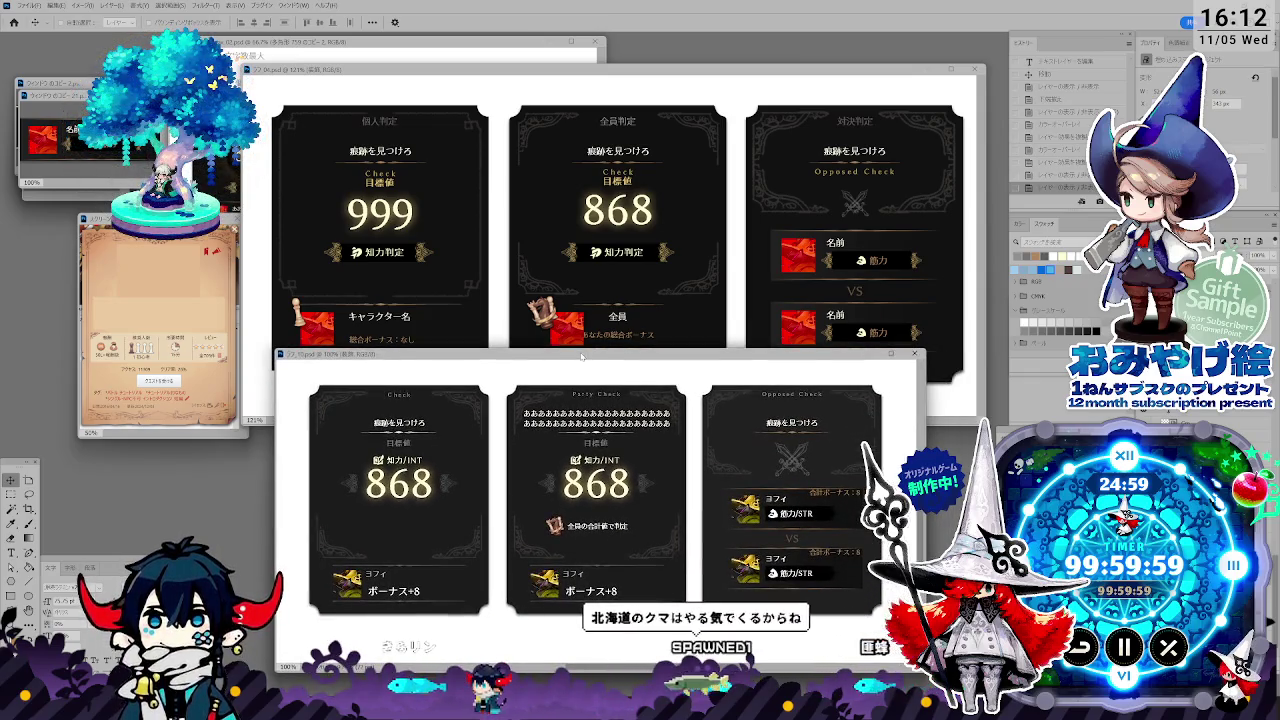
left_click(652, 334)
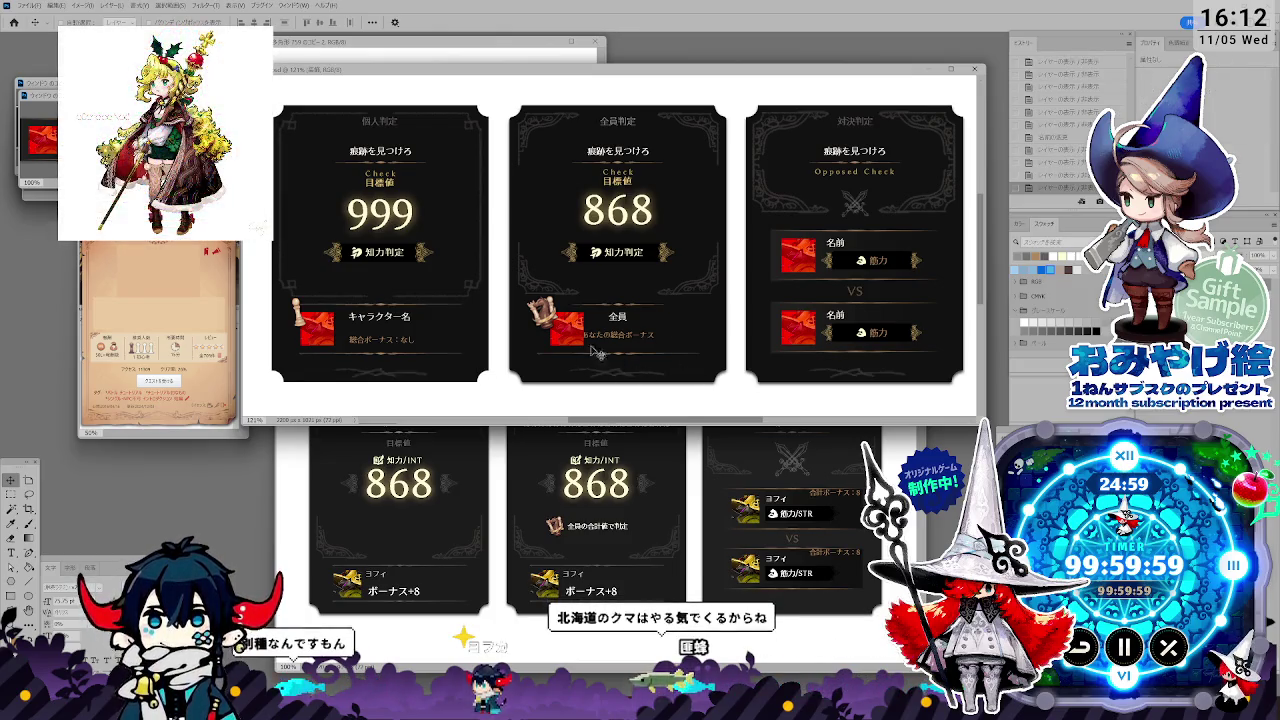
left_click_drag(651, 76, 655, 78)
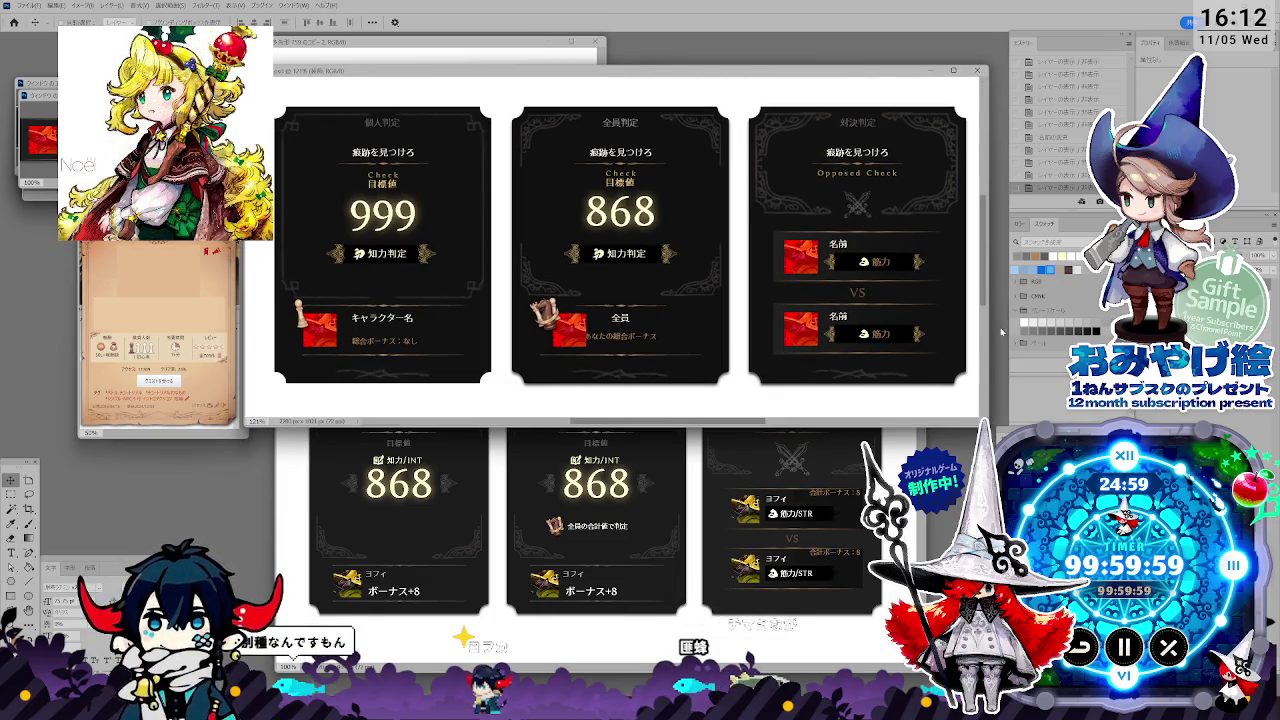
Put the INT 868 preview window back in front, overlapping the lower half of the 999 reference cards.
key("ctrl+Tab")
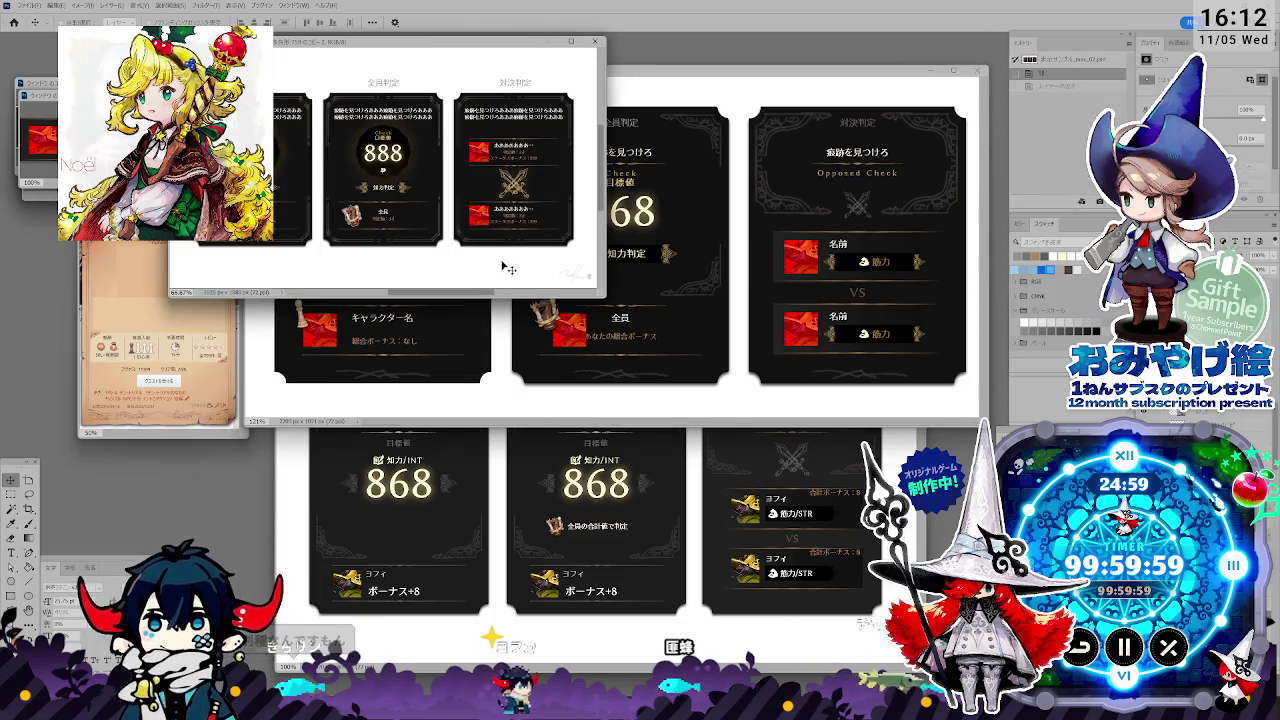
key("ctrl+Tab")
left_click(674, 436)
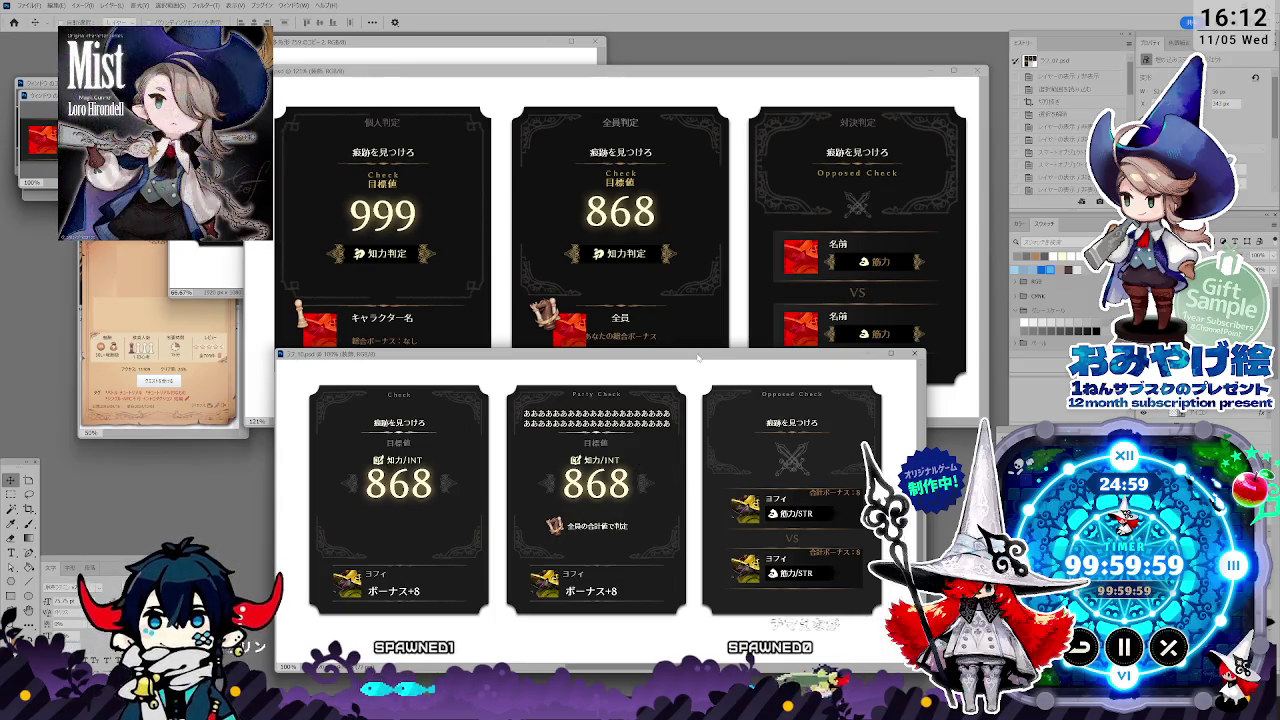
Shift the new card window slightly right and bring the Notepad notes into view.
left_click_drag(700, 353, 722, 345)
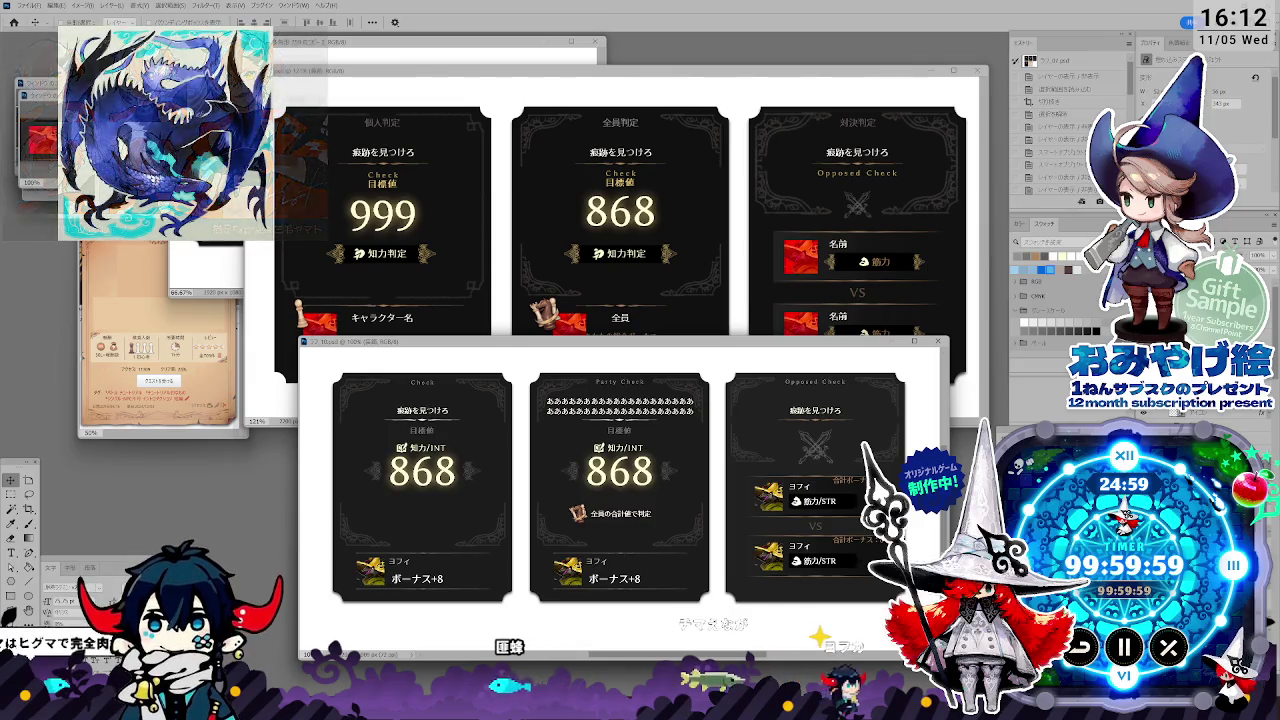
key("alt+Tab")
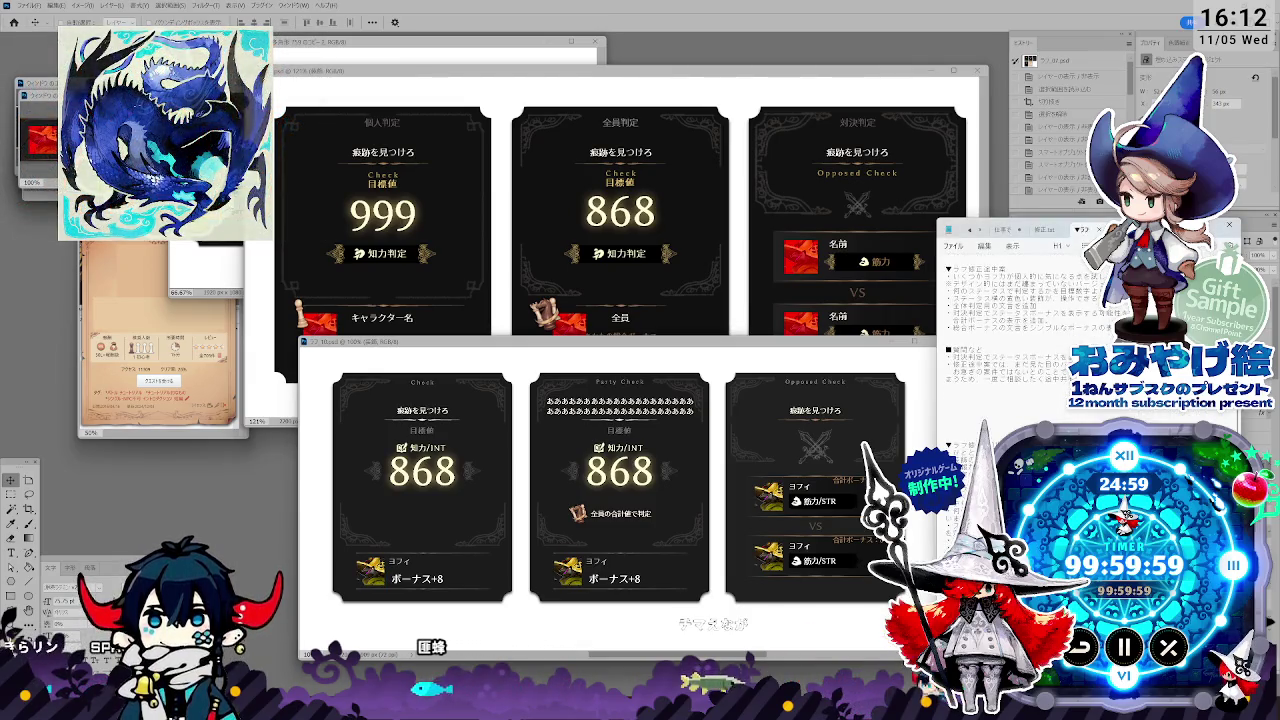
scroll(1000, 320, "up", 1)
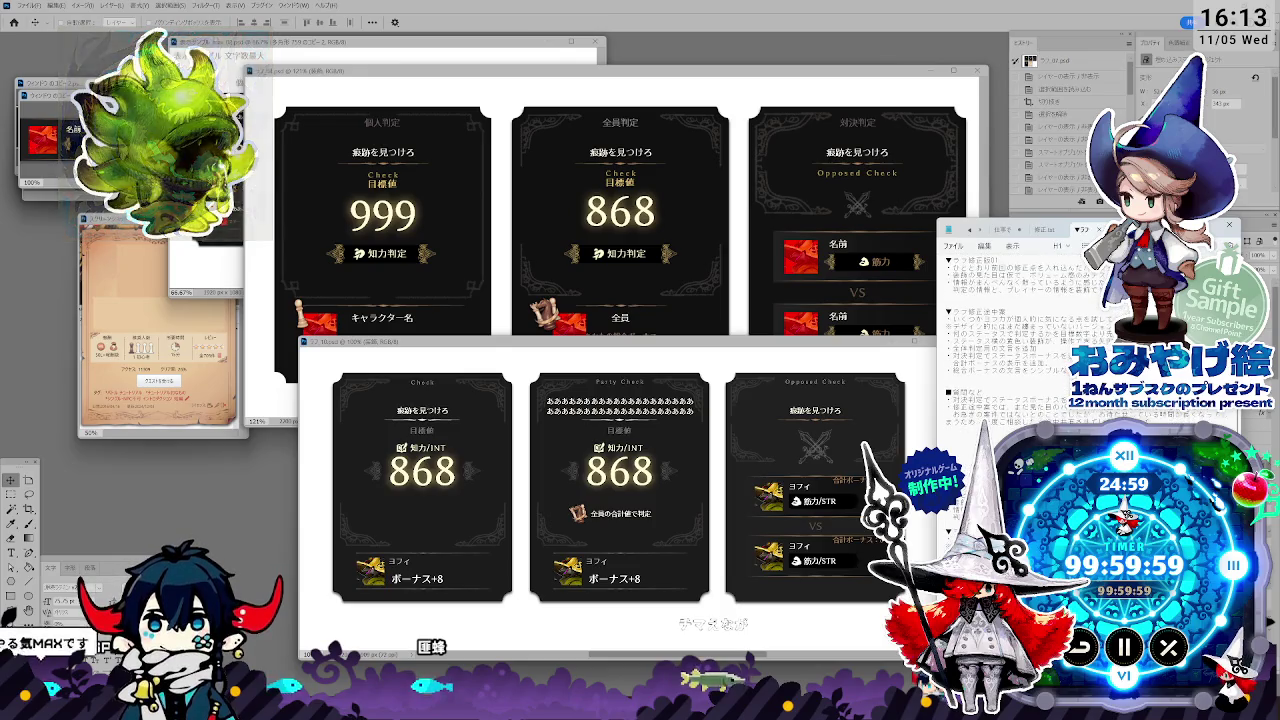
scroll(1010, 320, "down", 1)
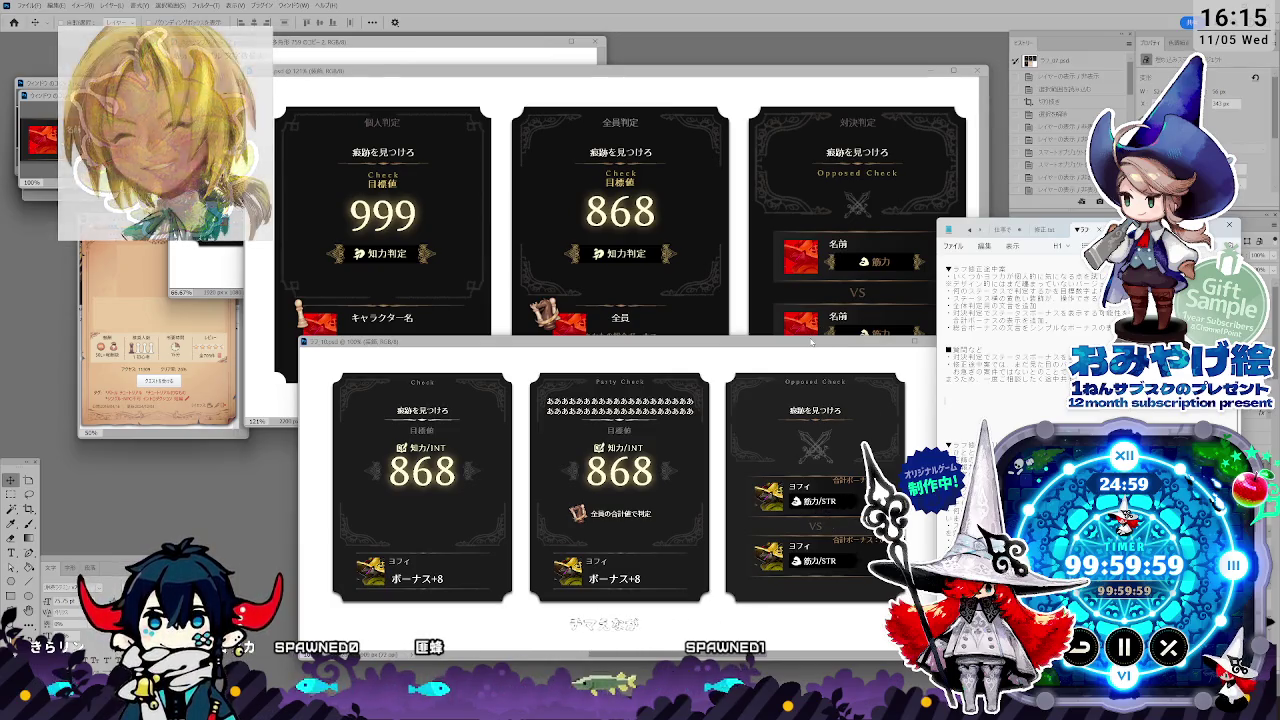
Bring the 999 reference window forward and fine-tune its position over the new cards.
left_click_drag(811, 343, 903, 357)
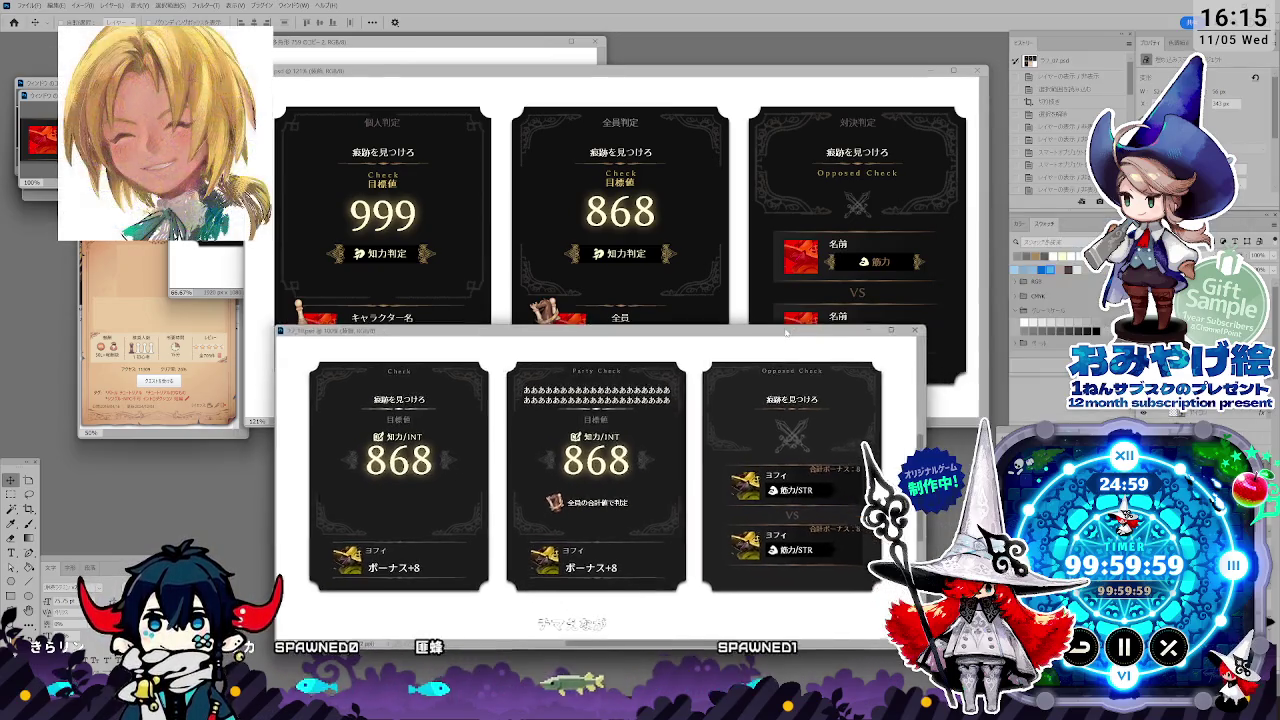
left_click(716, 283)
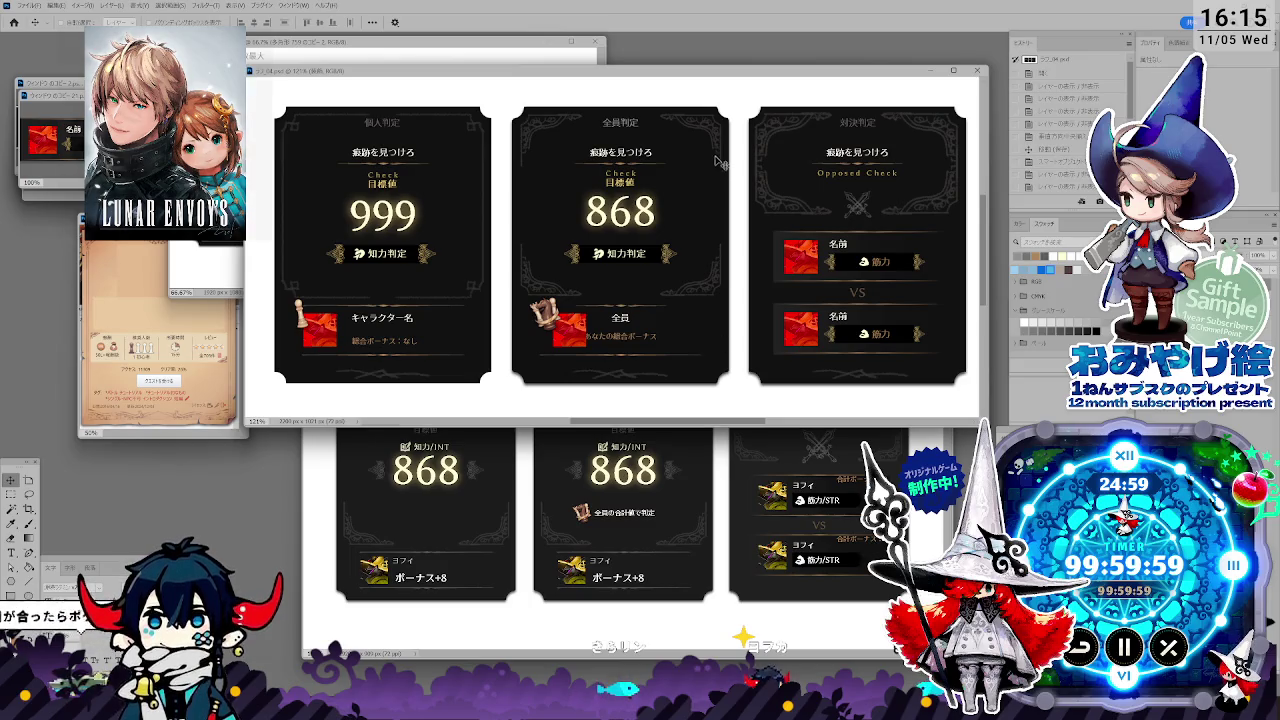
left_click_drag(728, 74, 740, 90)
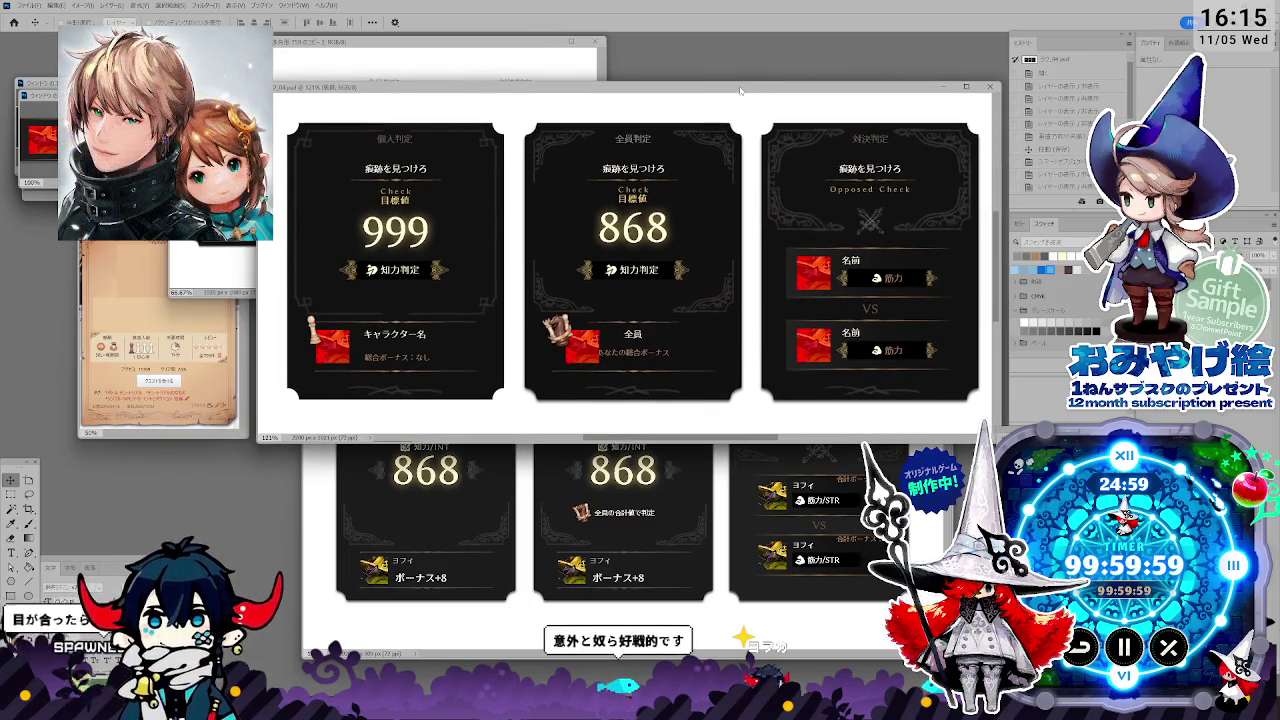
left_click_drag(740, 90, 730, 76)
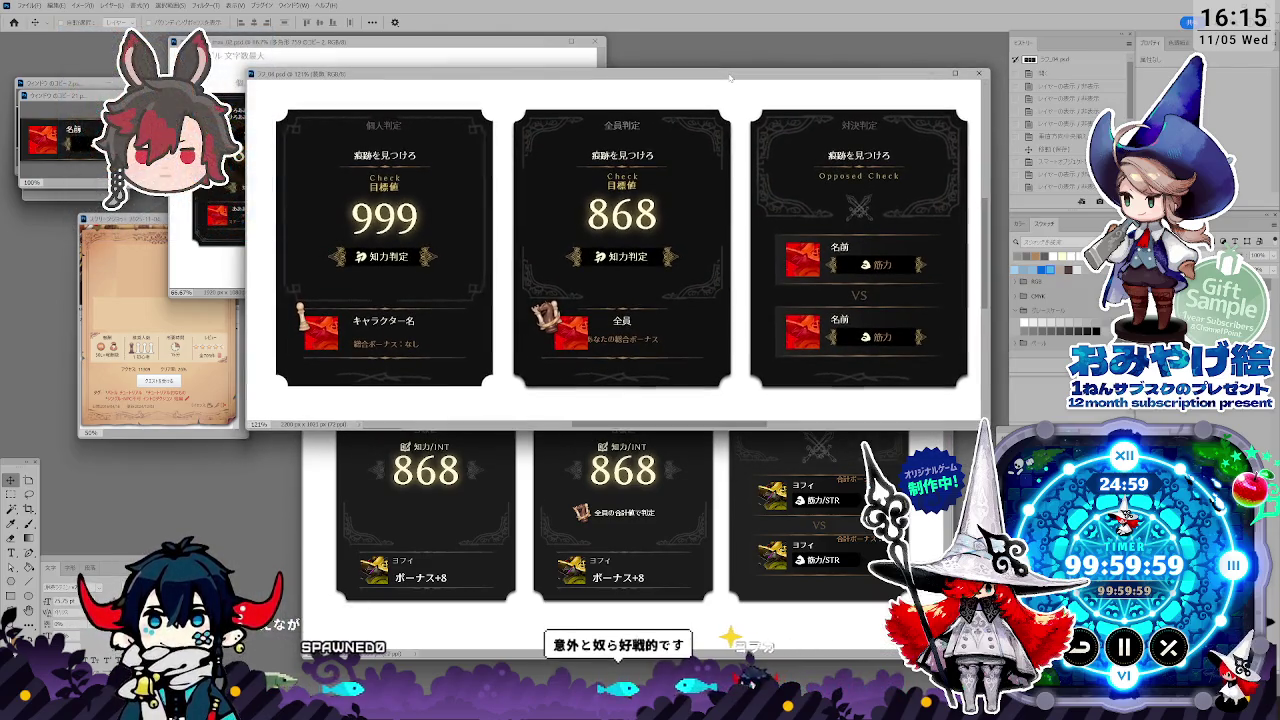
Toggle between the new and reference card windows, ending with the INT 868 design in front.
left_click(767, 442)
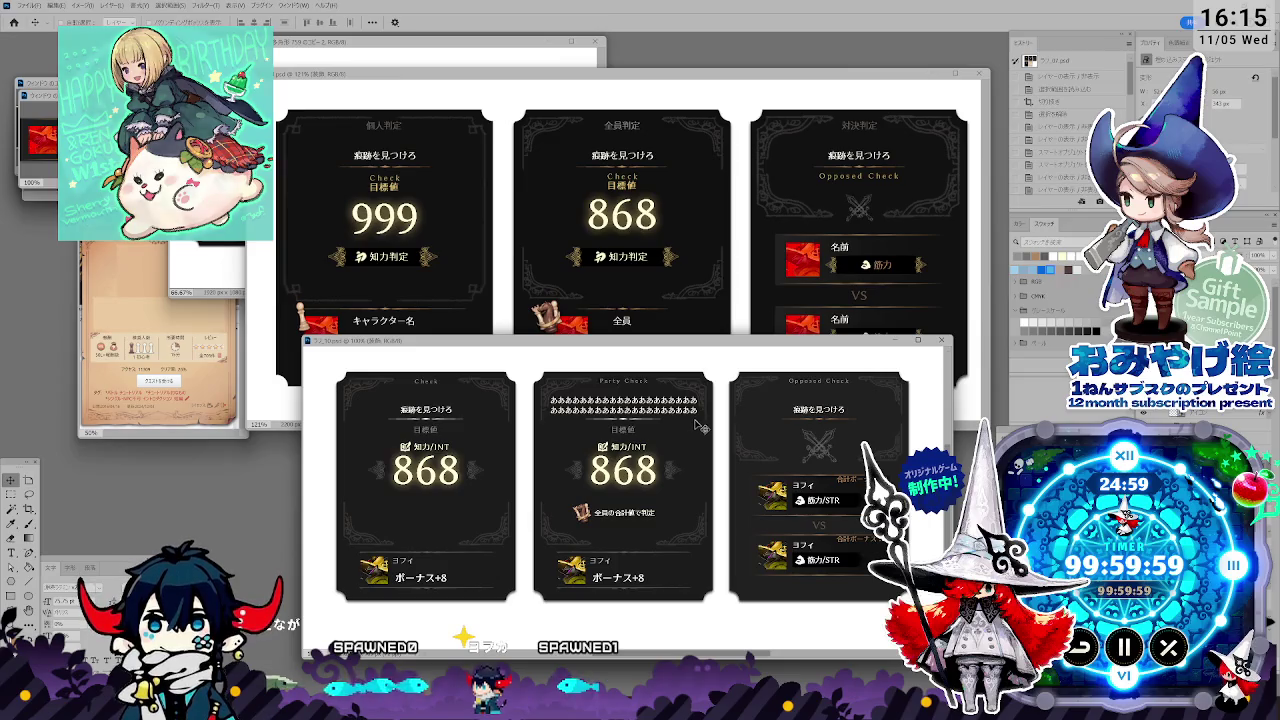
left_click(698, 305)
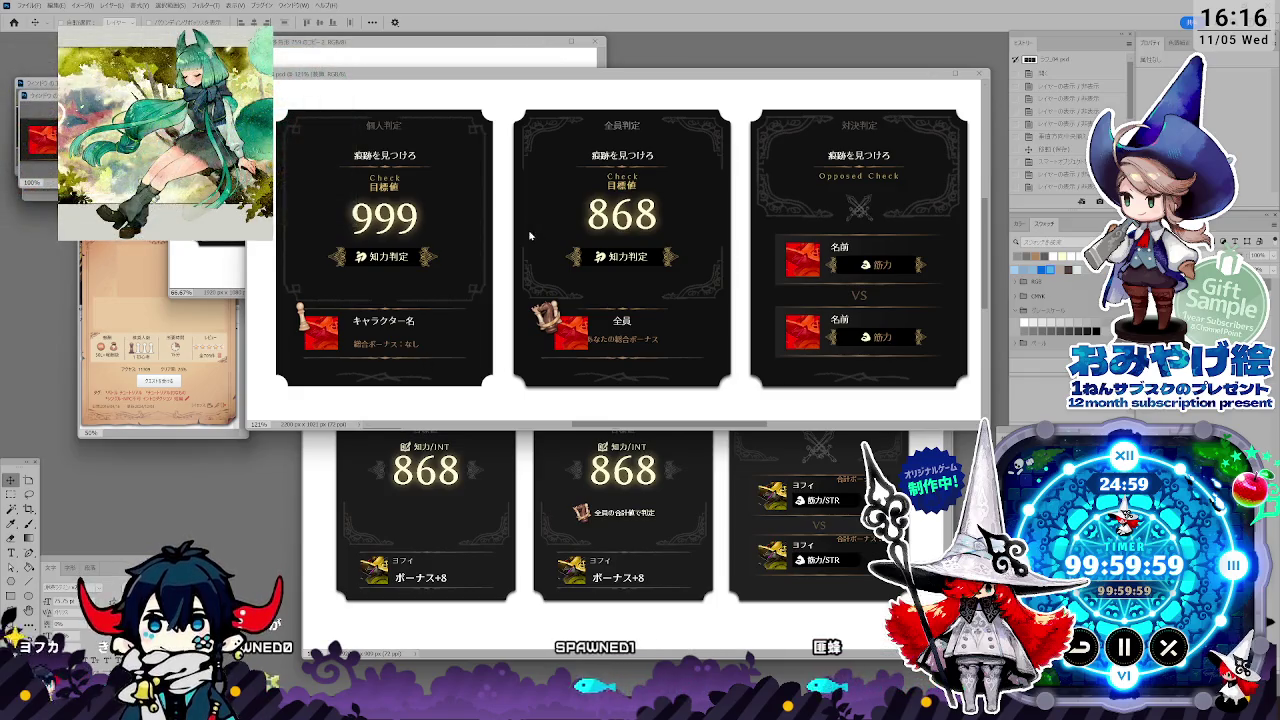
left_click(629, 606)
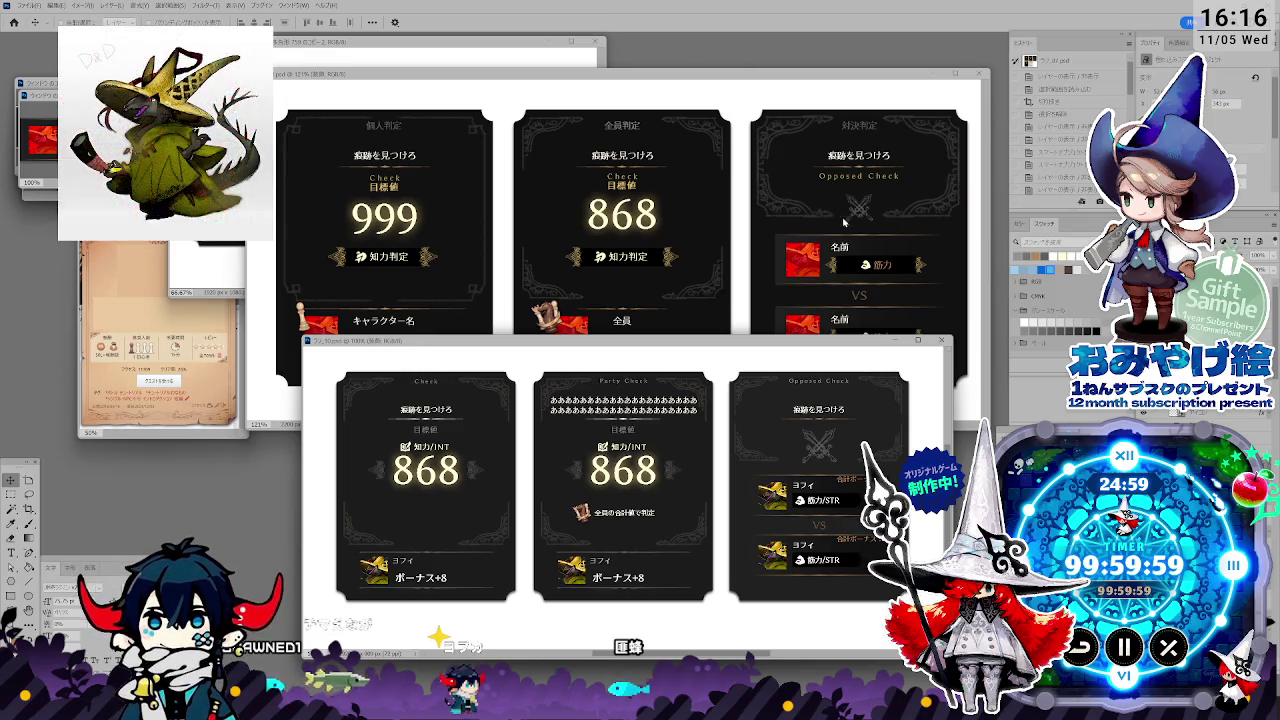
Cycle the document windows, bringing the reference cards and then the new cards forward.
left_click(411, 62)
left_click(520, 250)
left_click(637, 447)
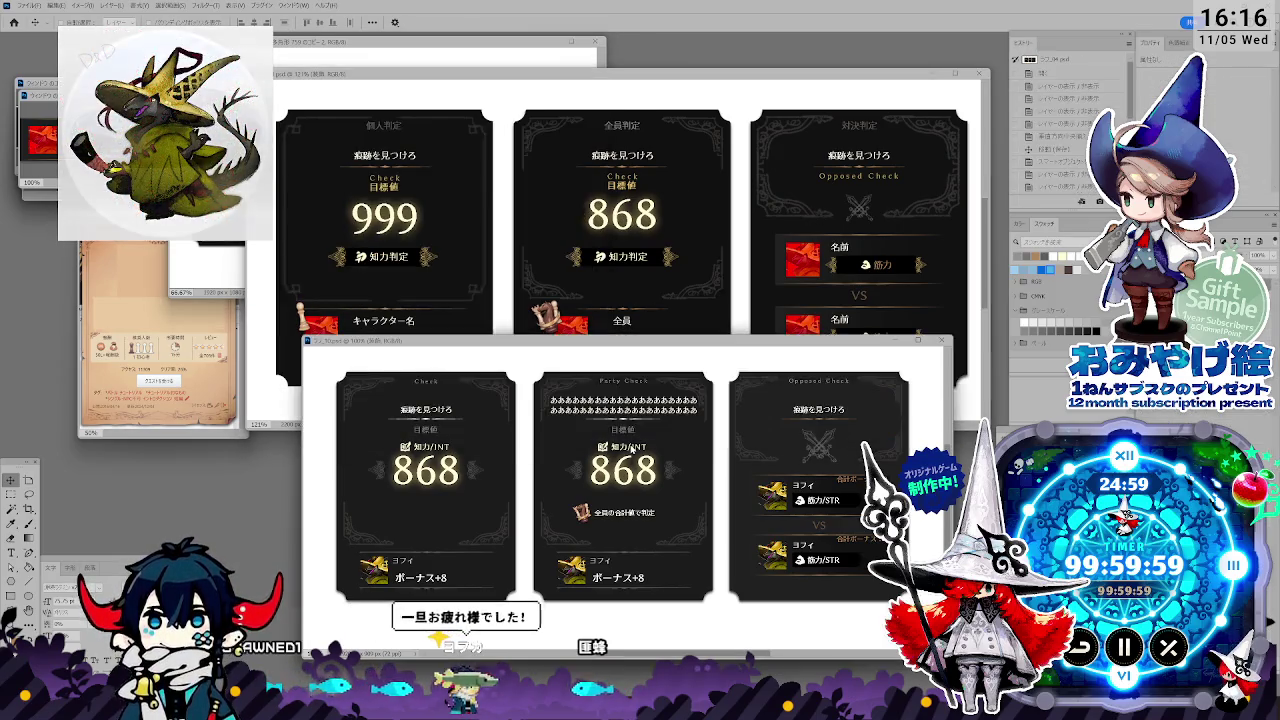
left_click(583, 291)
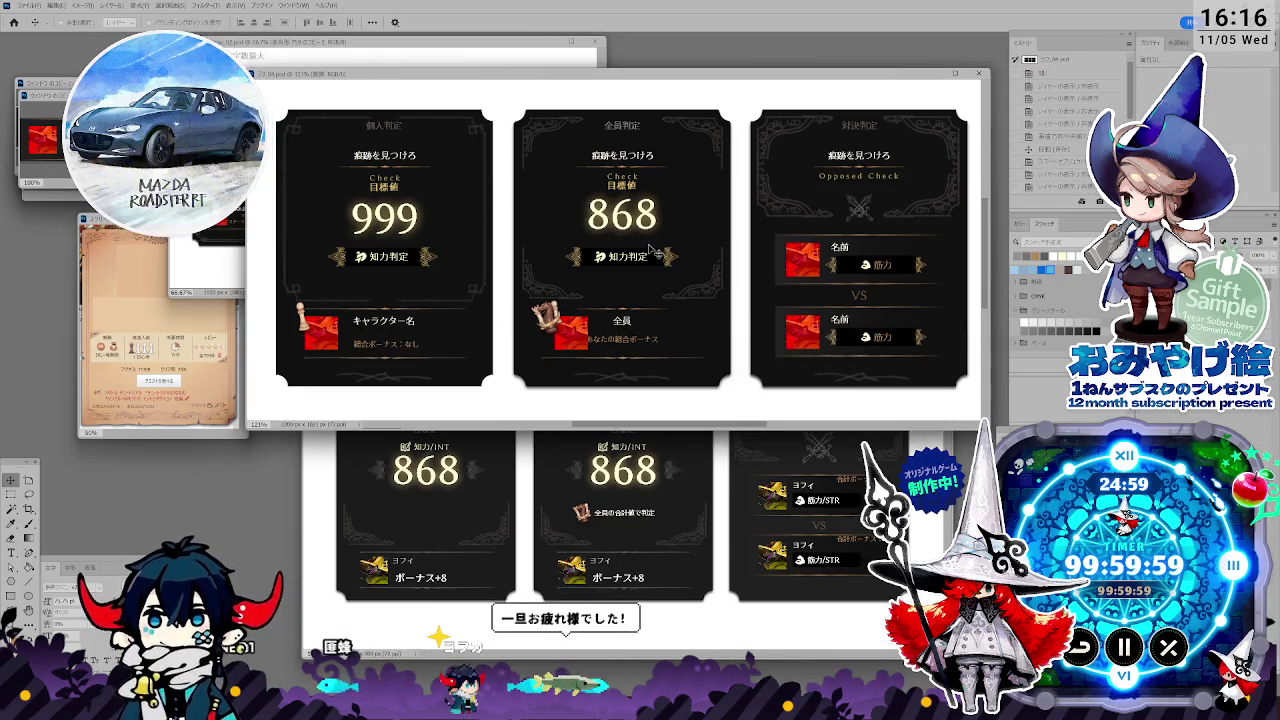
left_click(505, 432)
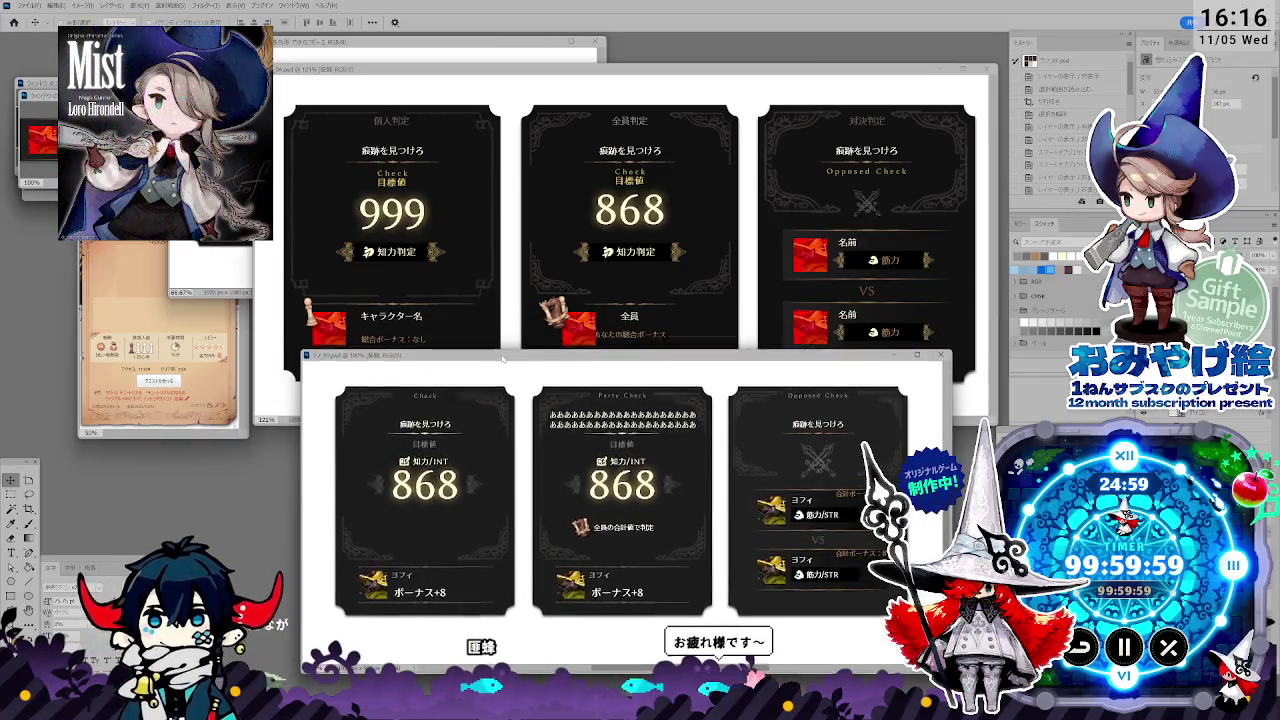
Nudge the new card window down, raise the reference window higher, and return the new cards to front.
left_click_drag(503, 358, 507, 367)
left_click_drag(425, 73, 432, 45)
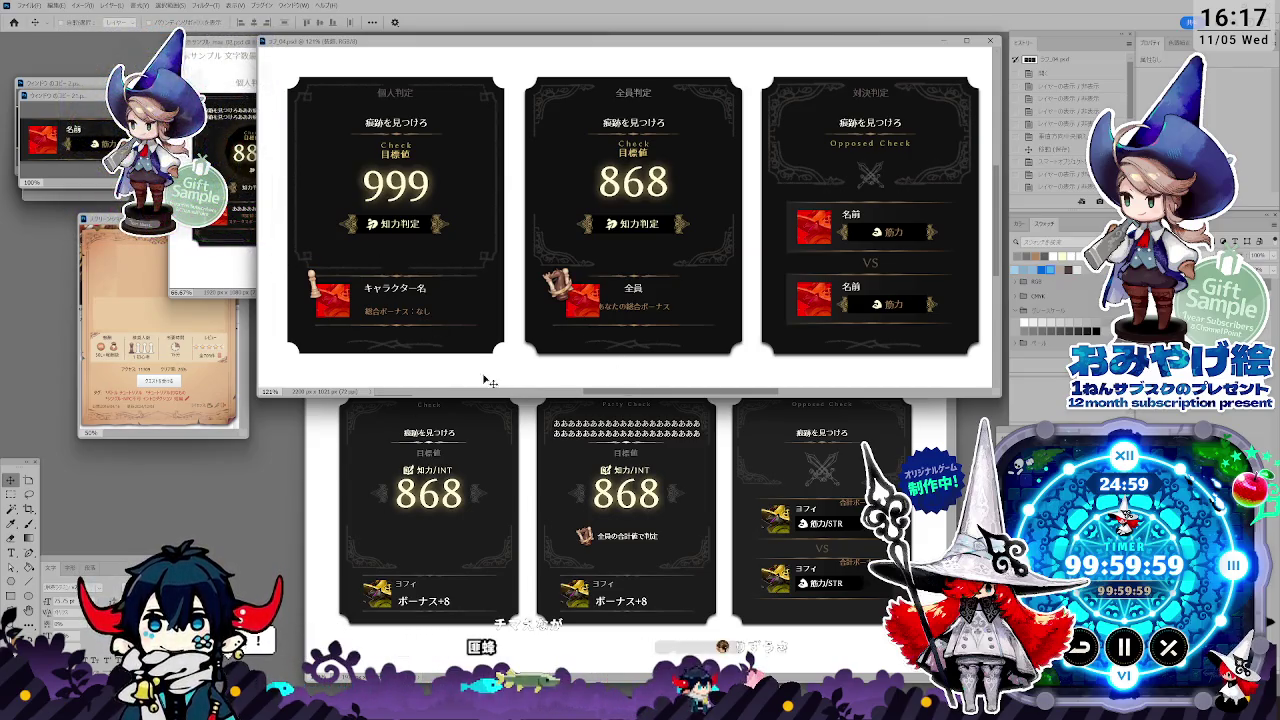
left_click(496, 429)
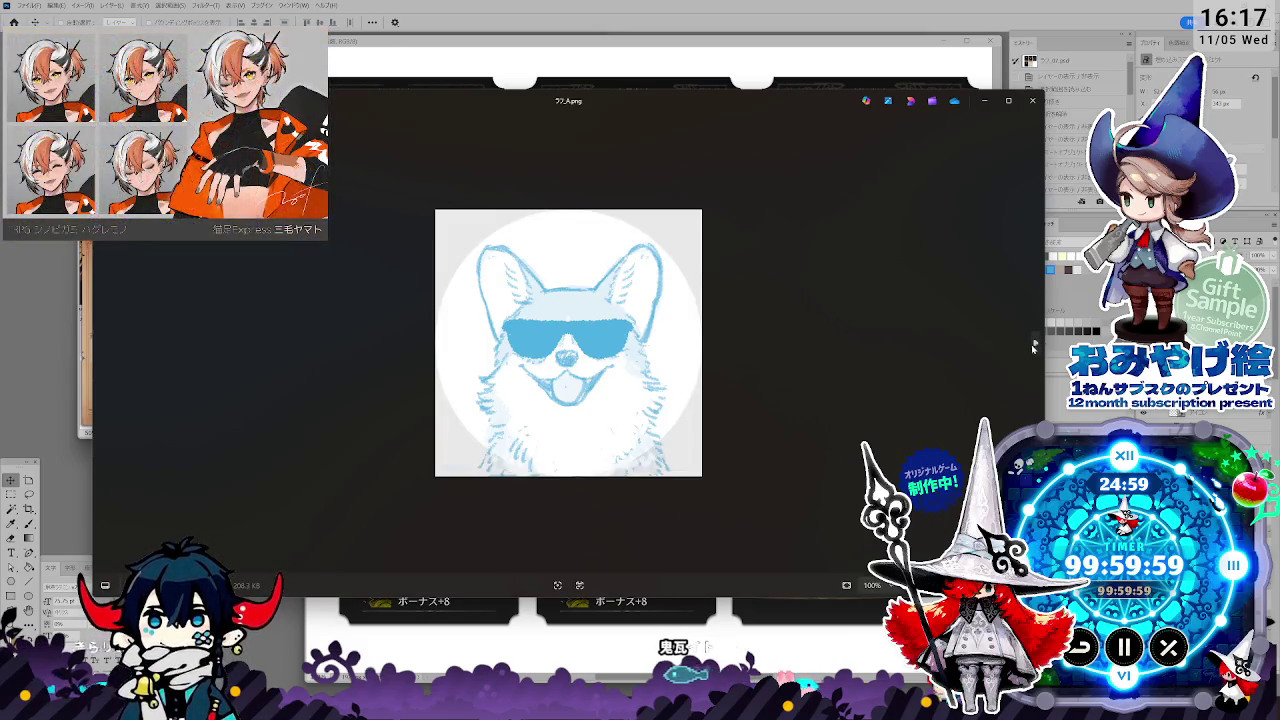
Flip between the two corgi-with-sunglasses images in Photos, then close the ラフ.png viewer.
left_click(1035, 344)
left_click(101, 345)
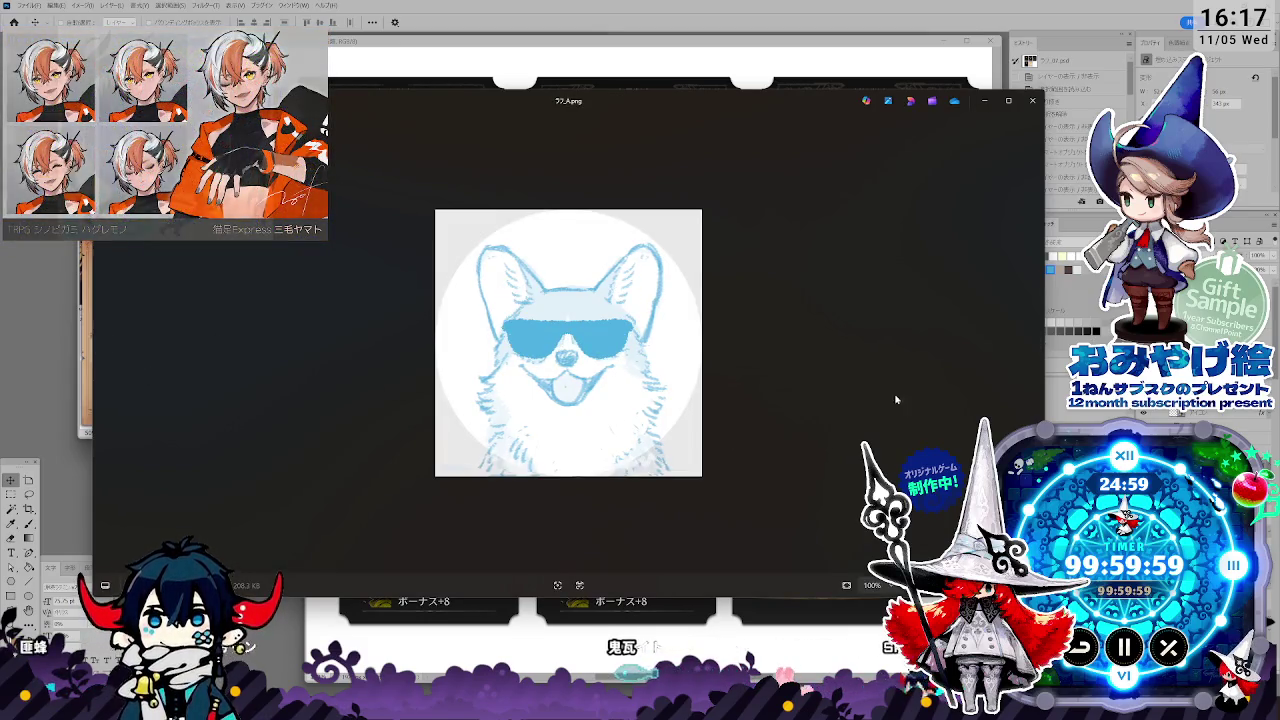
left_click(1035, 344)
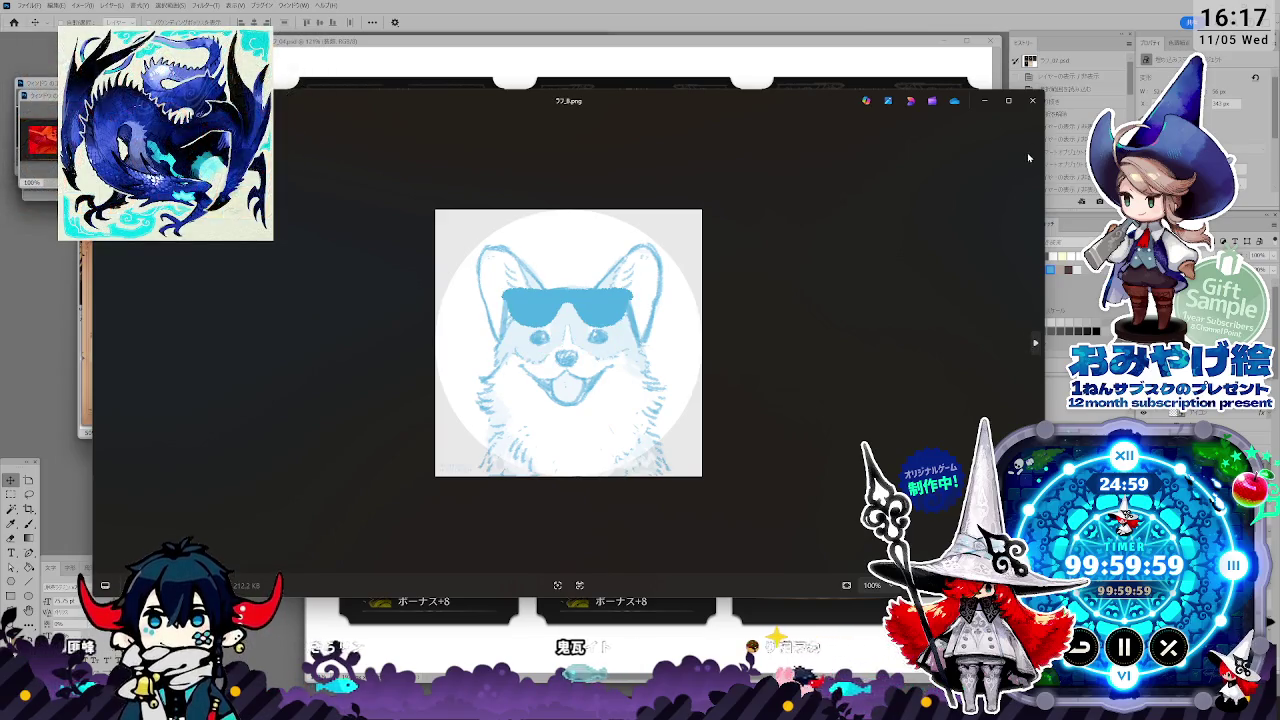
left_click(1032, 100)
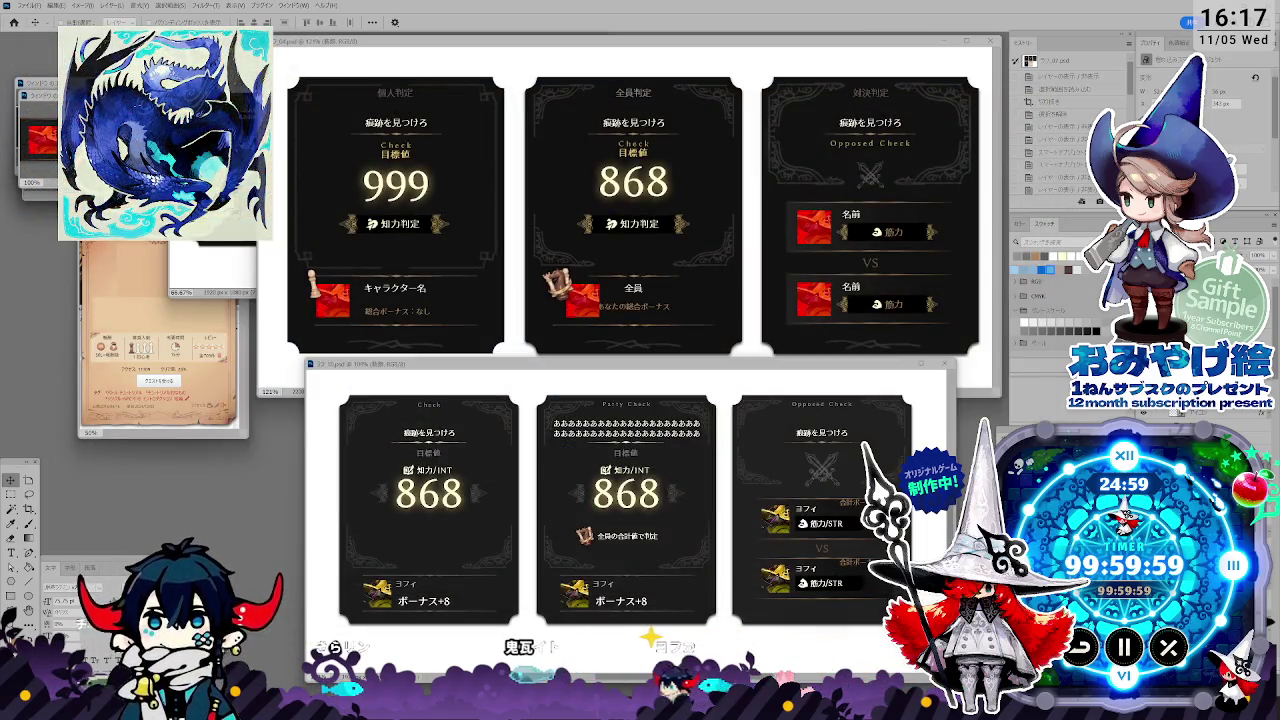